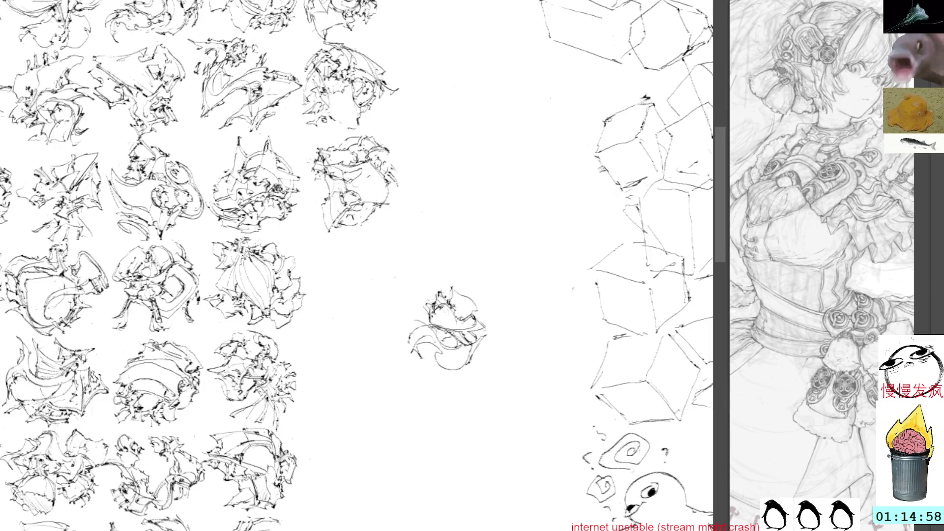
- Add ink strokes along the central sketch's left edge and top-left
left_click_drag(404, 338, 399, 349)
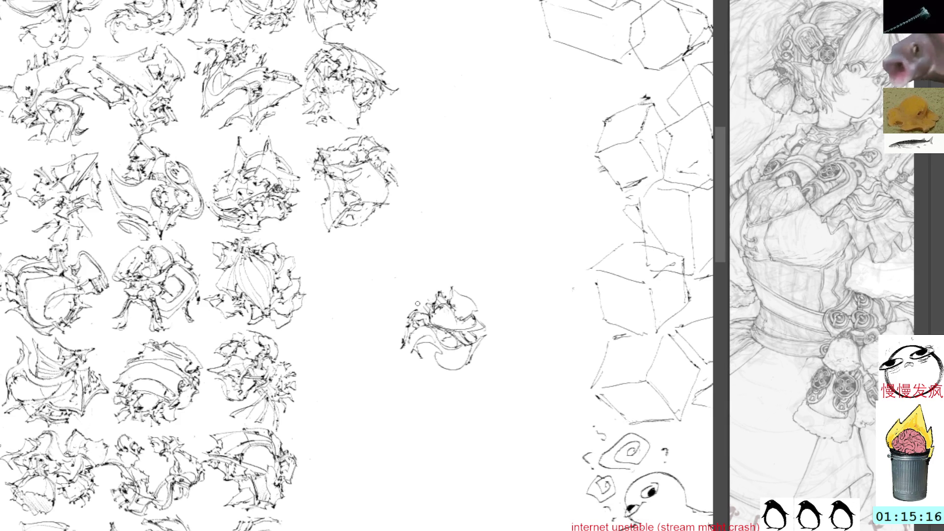
mouse_move(408, 304)
left_mouse_down()
mouse_move(433, 281)
mouse_move(440, 288)
left_mouse_up()
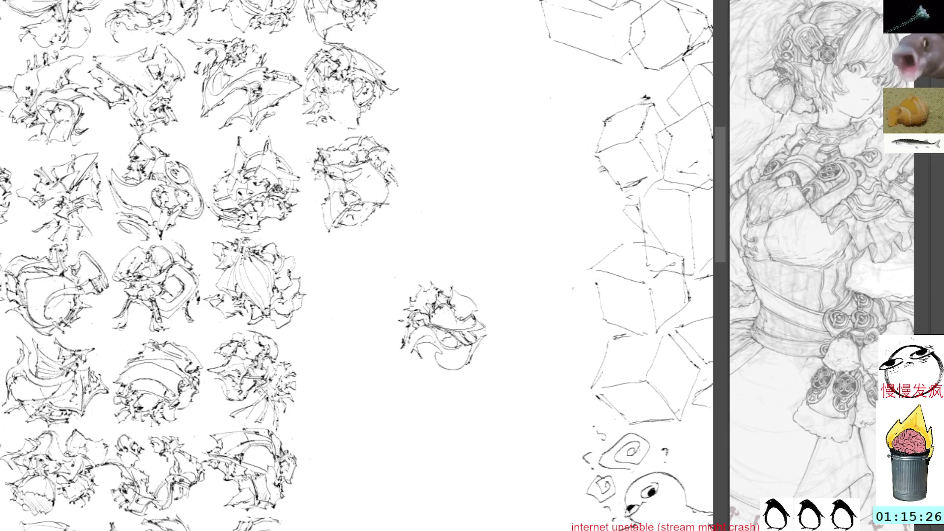
mouse_move(388, 314)
left_mouse_down()
mouse_move(407, 300)
mouse_move(383, 318)
left_mouse_up()
mouse_move(403, 319)
left_mouse_down()
mouse_move(384, 322)
mouse_move(396, 335)
mouse_move(441, 344)
mouse_move(442, 334)
mouse_move(452, 349)
mouse_move(467, 347)
left_mouse_up()
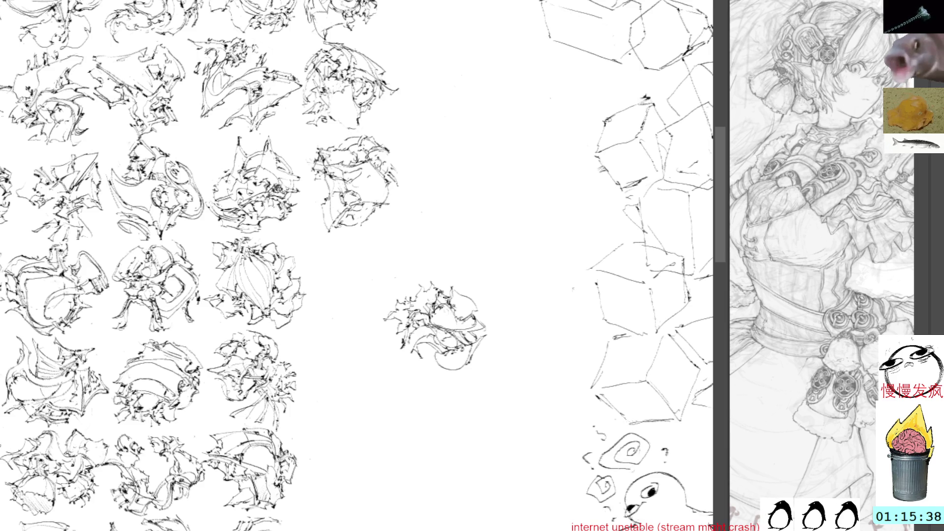
- Free-transform the sketch up-left beside the grid and tilt it about 18° counter-clockwise
key("ctrl+t")
left_click_drag(440, 313, 376, 286)
mouse_move(447, 232)
left_mouse_down()
mouse_move(431, 189)
mouse_move(420, 194)
mouse_move(440, 311)
mouse_move(433, 296)
left_mouse_up()
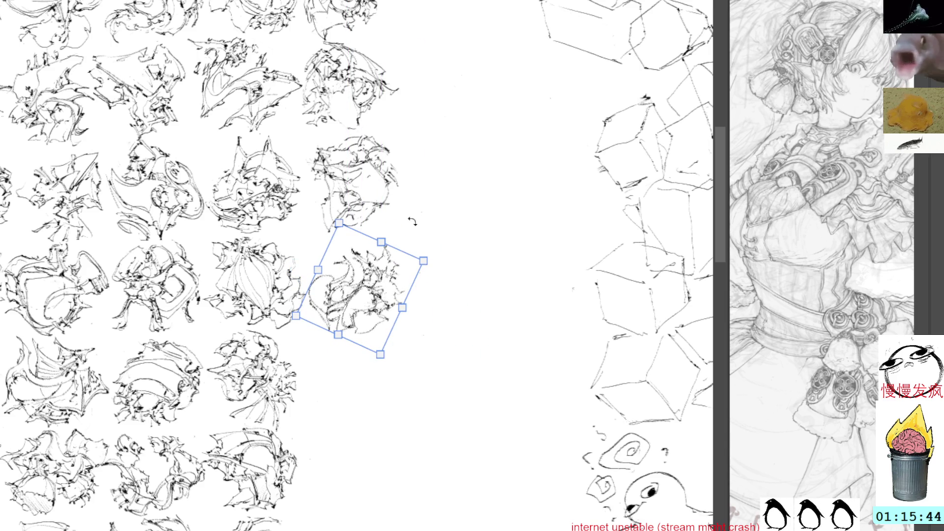
- Keep the sketch upright, nudge it into line at the row's end, and add dark hatching
key("Escape")
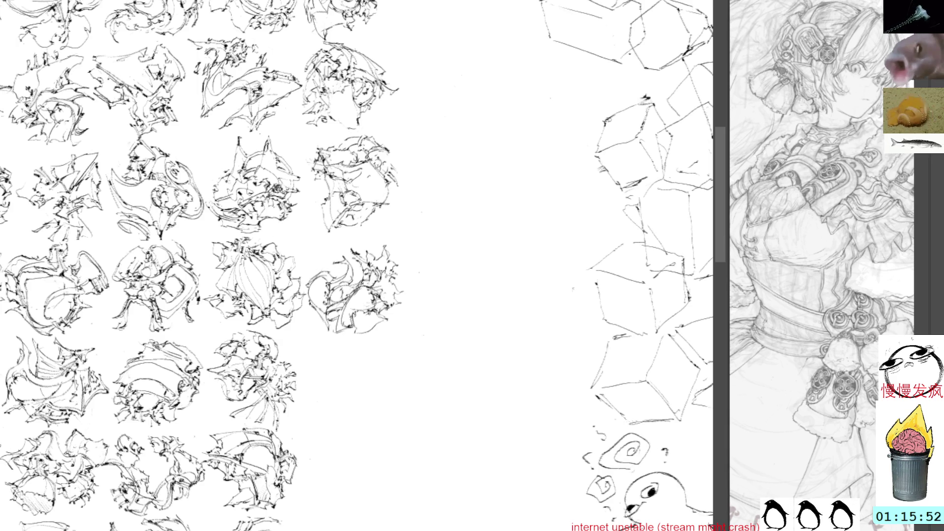
left_click(370, 291)
left_click_drag(373, 269, 363, 256)
key("ctrl+shift+a")
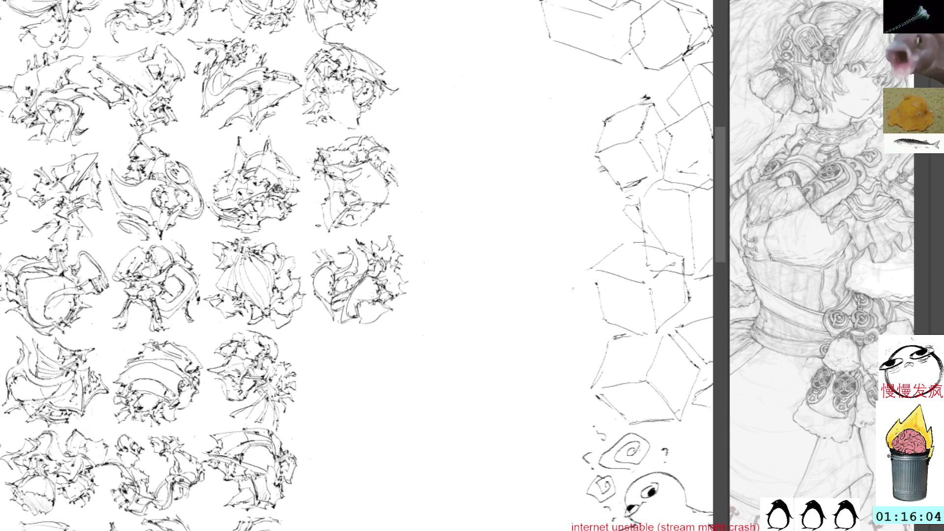
left_click_drag(359, 312, 375, 326)
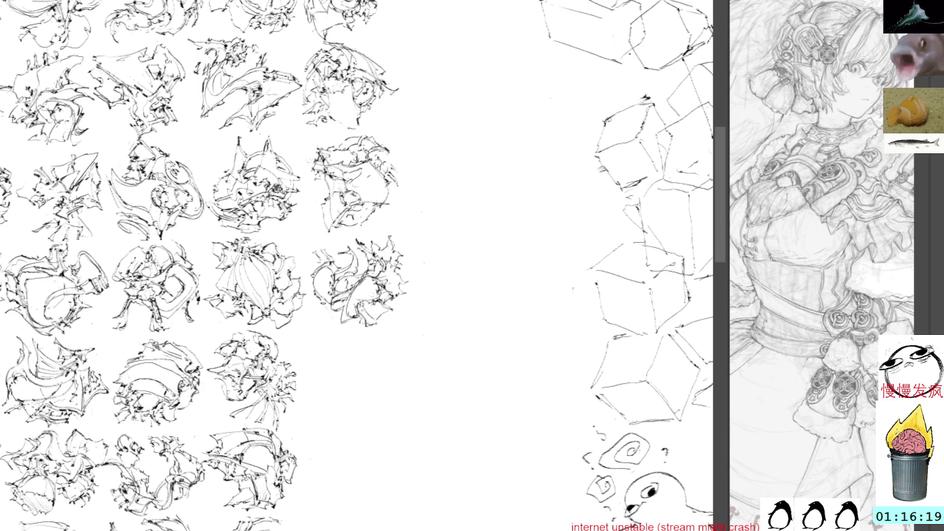
- Pan to blank space beside the grid and begin a small scribble extending down-right
mouse_move(440, 307)
left_mouse_down()
mouse_move(408, 251)
mouse_move(382, 251)
mouse_move(397, 249)
left_mouse_up()
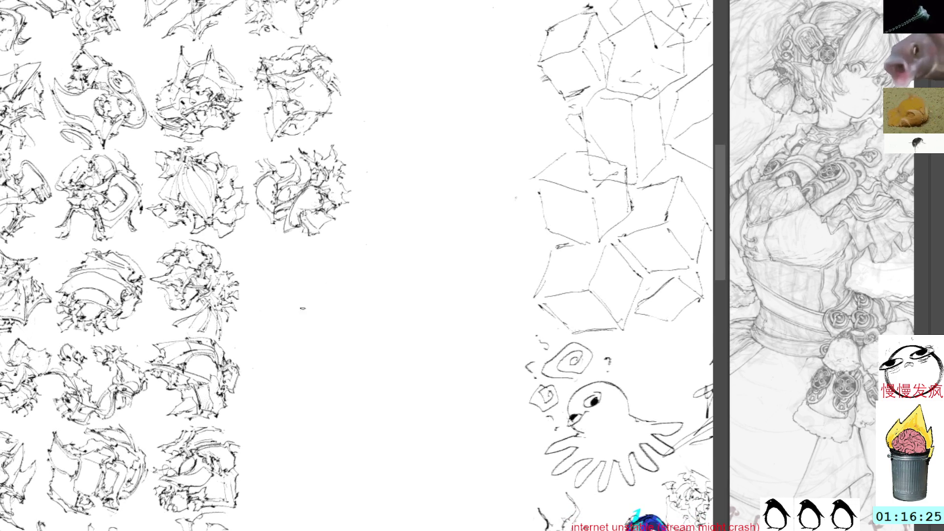
mouse_move(336, 255)
left_mouse_down()
mouse_move(359, 268)
mouse_move(328, 282)
mouse_move(354, 268)
mouse_move(361, 310)
left_mouse_up()
mouse_move(355, 271)
left_mouse_down()
mouse_move(312, 294)
mouse_move(374, 318)
left_mouse_up()
left_click_drag(362, 299, 369, 307)
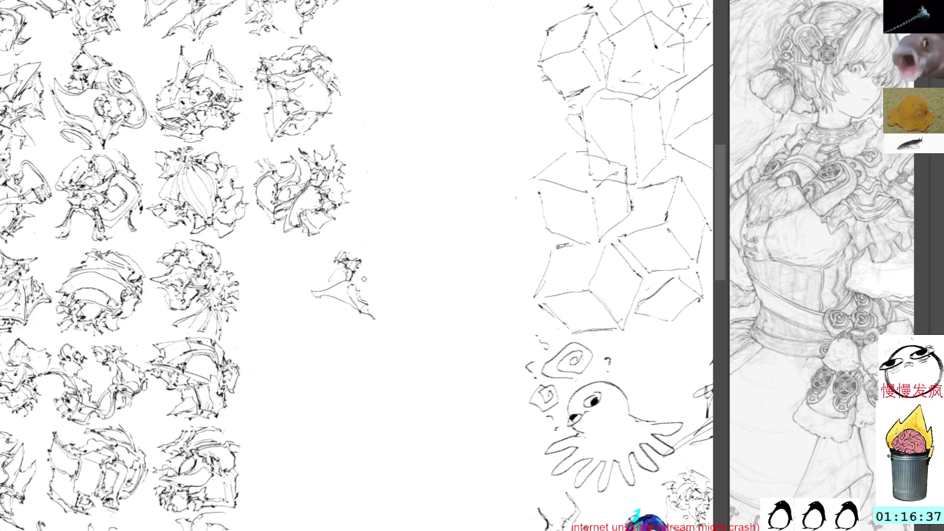
- Add short strokes beside the scribble and darken marks on its right side
left_click_drag(350, 297, 356, 288)
left_click_drag(362, 286, 379, 307)
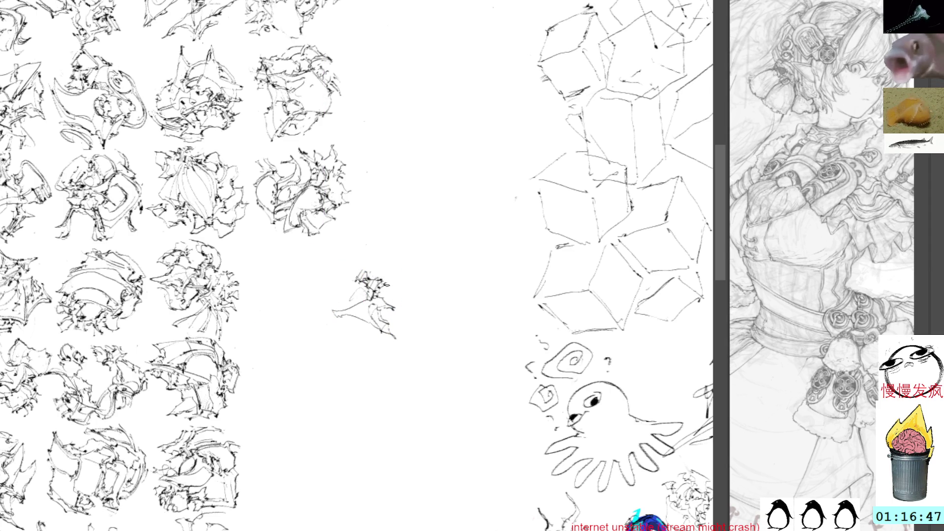
mouse_move(378, 297)
left_mouse_down()
mouse_move(387, 285)
mouse_move(337, 289)
mouse_move(369, 288)
mouse_move(354, 277)
mouse_move(368, 256)
mouse_move(391, 283)
left_mouse_up()
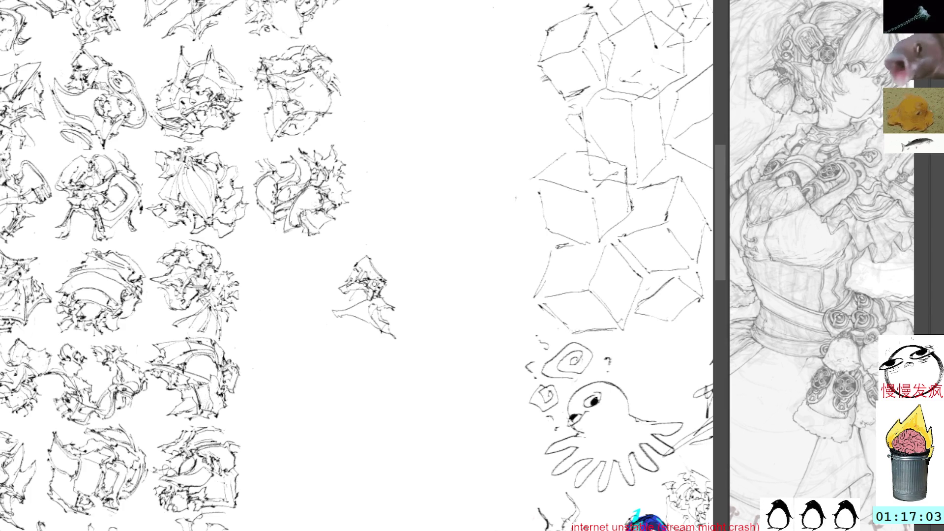
left_click_drag(378, 287, 386, 299)
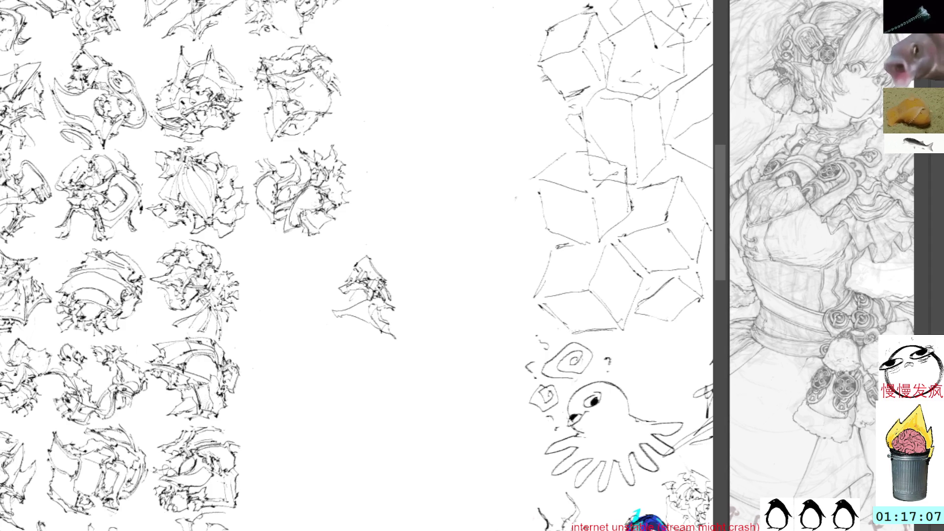
- Extend the new sketch's right tip and add sweeping strokes at its lower left
left_click_drag(388, 288, 402, 284)
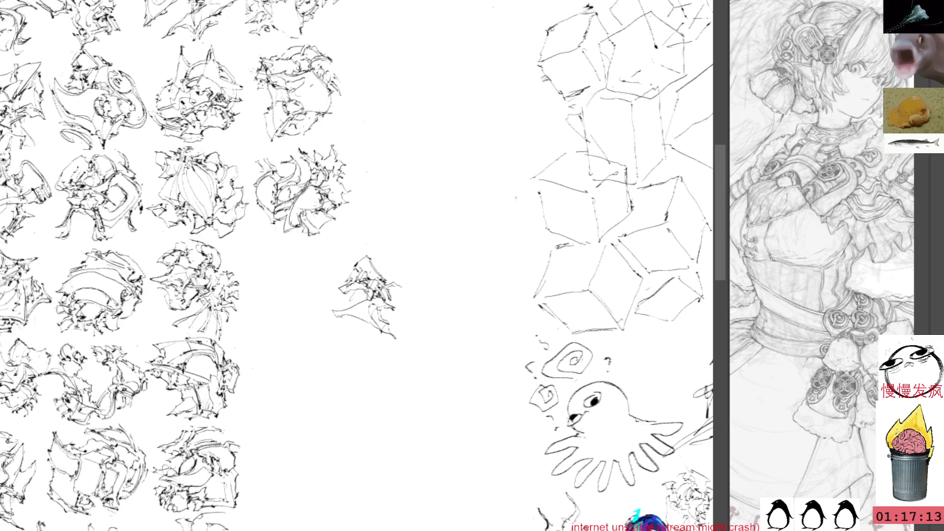
mouse_move(333, 316)
left_mouse_down()
mouse_move(335, 327)
mouse_move(352, 320)
mouse_move(321, 312)
mouse_move(349, 329)
mouse_move(330, 337)
mouse_move(347, 326)
left_mouse_up()
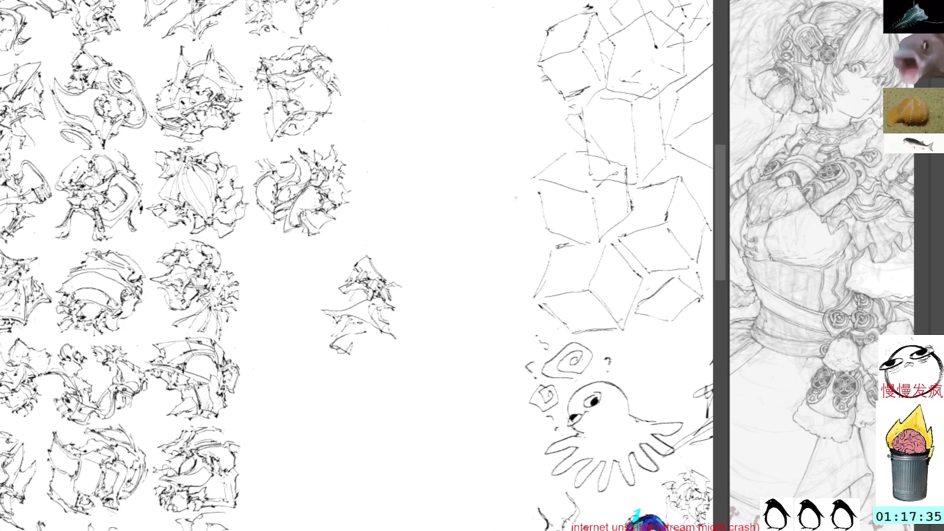
- Undo the loop drawn at the sketch's bottom and add a short stroke there instead
mouse_move(344, 342)
left_mouse_down()
mouse_move(365, 356)
mouse_move(346, 342)
left_mouse_up()
key("ctrl+z")
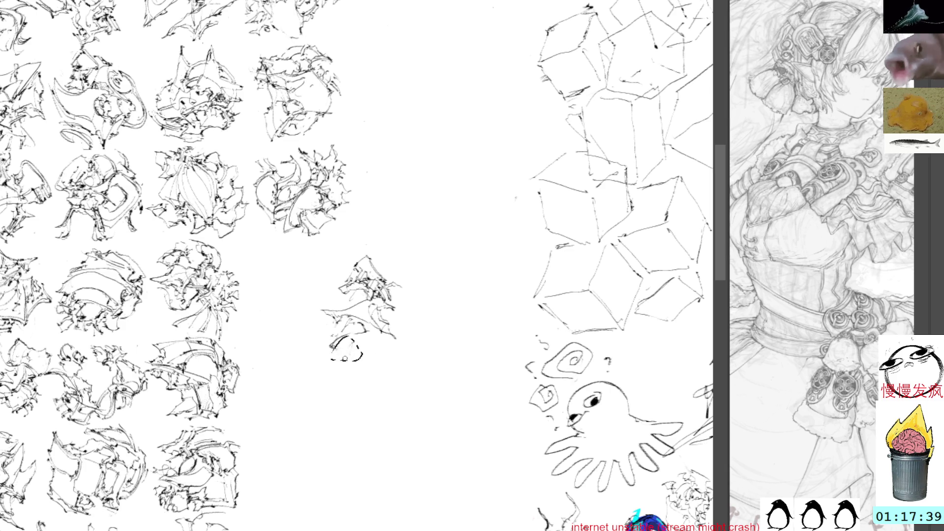
key("ctrl+z")
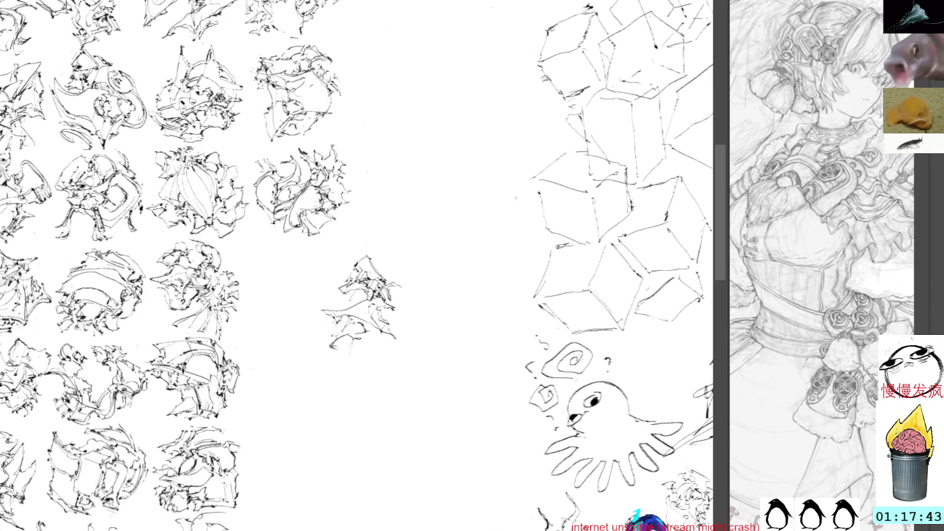
mouse_move(360, 346)
left_mouse_down()
mouse_move(377, 349)
mouse_move(376, 332)
mouse_move(381, 349)
mouse_move(391, 334)
mouse_move(376, 328)
mouse_move(398, 350)
mouse_move(376, 353)
left_mouse_up()
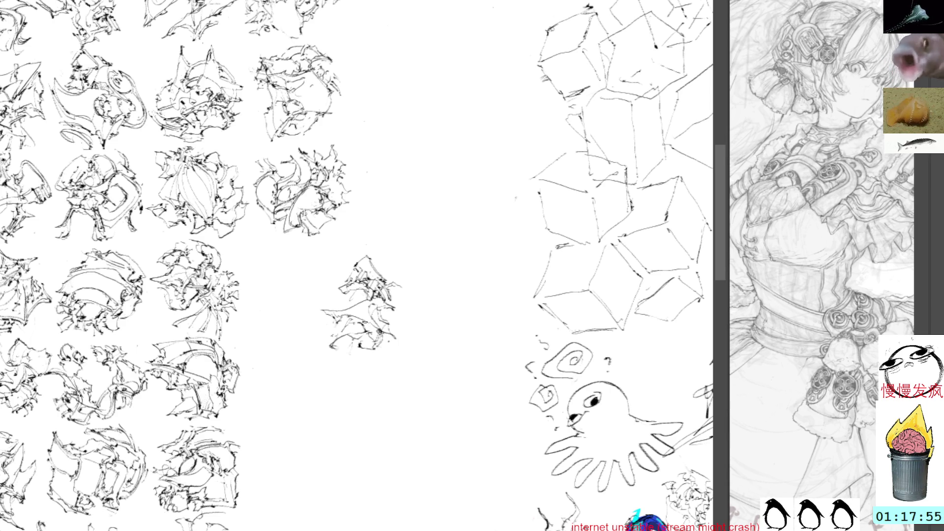
- Add small marks near the bottom and right side, plus strokes through the middle and top
left_click_drag(374, 324, 369, 334)
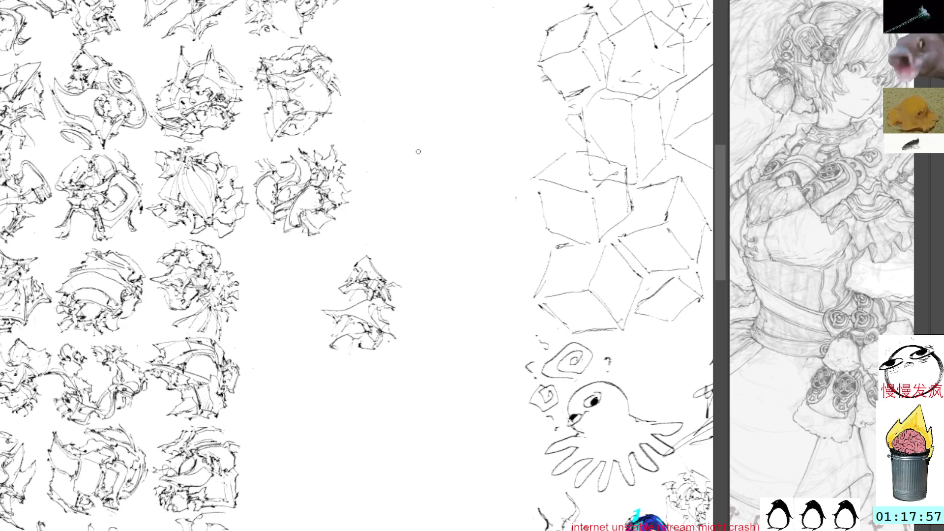
mouse_move(385, 308)
left_mouse_down()
mouse_move(398, 319)
mouse_move(409, 304)
mouse_move(349, 310)
mouse_move(361, 291)
left_mouse_up()
left_click_drag(354, 260, 362, 257)
mouse_move(360, 289)
left_mouse_down()
mouse_move(362, 303)
mouse_move(368, 298)
mouse_move(291, 284)
mouse_move(290, 274)
left_mouse_up()
- Transform the sketch into its row's end slot, commit, and add small dark marks
key("ctrl+t")
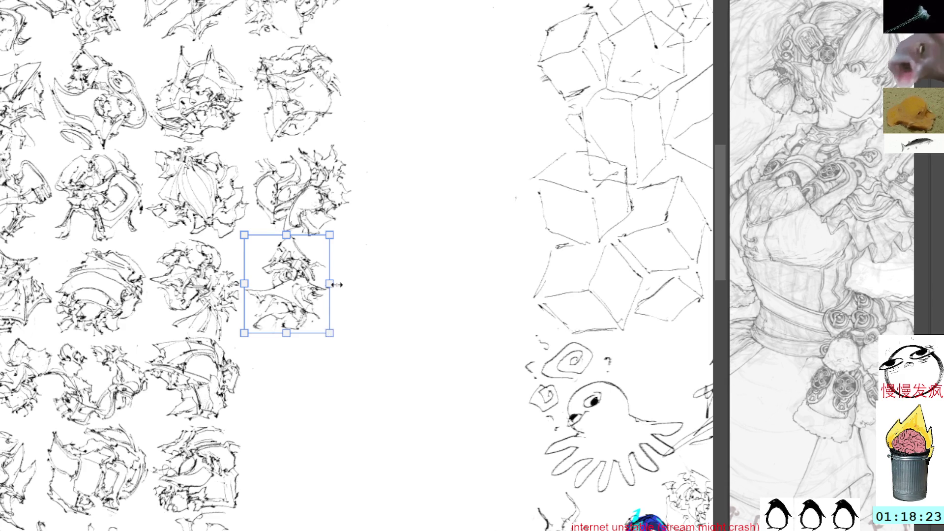
key("Return")
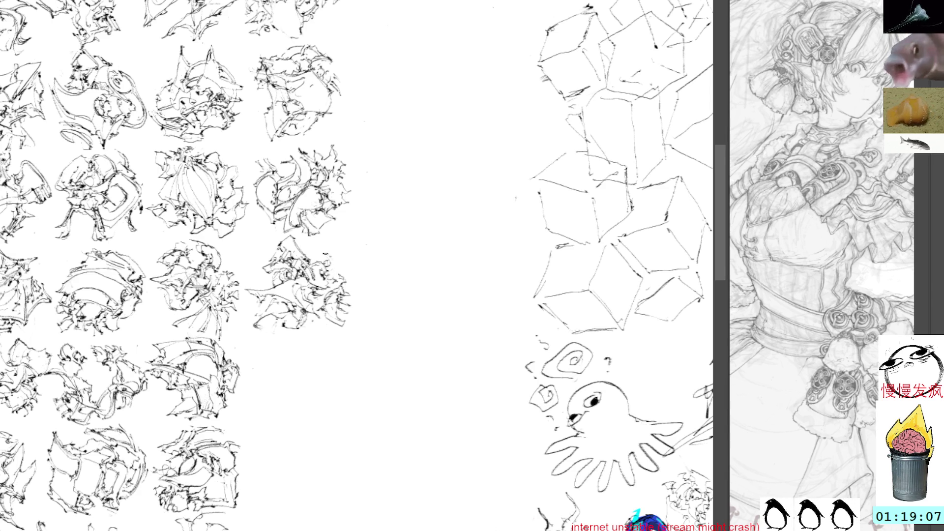
left_click_drag(320, 256, 346, 266)
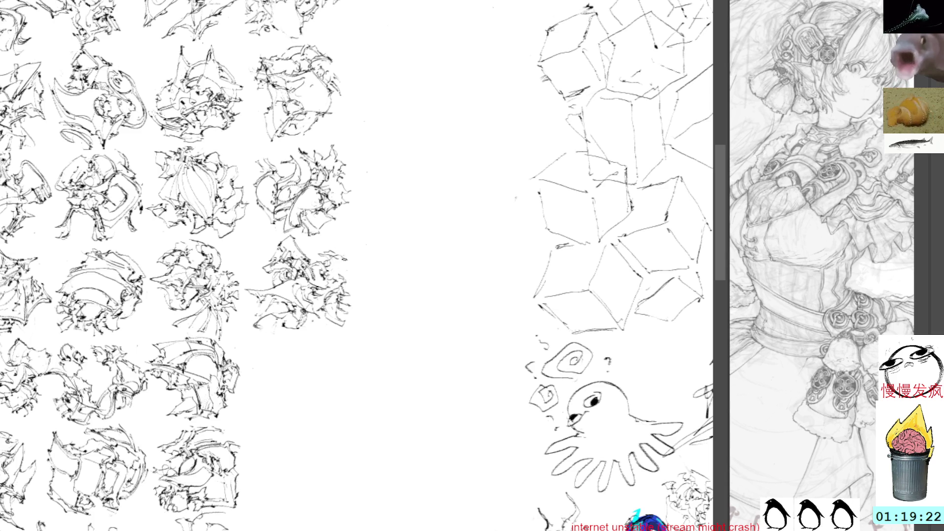
- Scroll and pan the canvas to the blank area right of the sketch grid
scroll(369, 261, "down", 3)
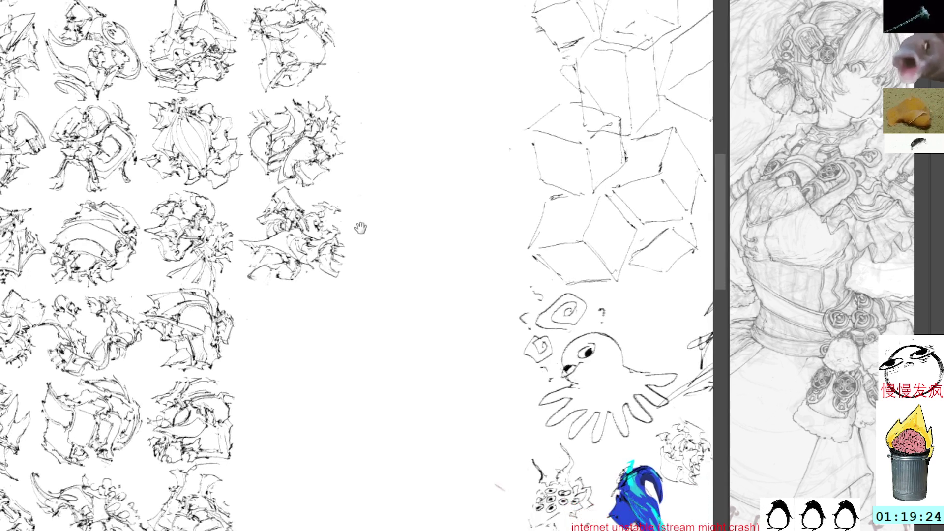
left_click_drag(377, 255, 353, 246)
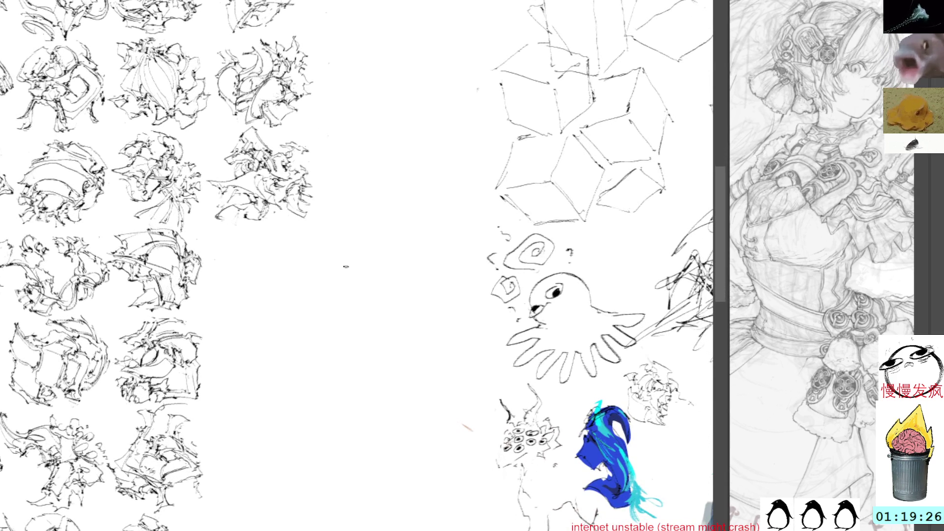
scroll(339, 261, "down", 1)
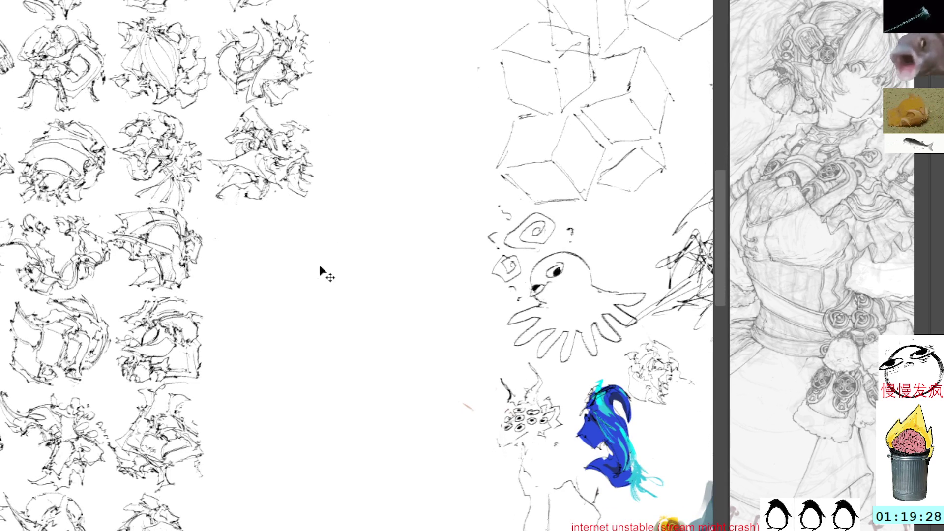
- Start a new small sketch with a down-left curve, a line and short dark inner marks
left_click_drag(334, 258, 360, 263)
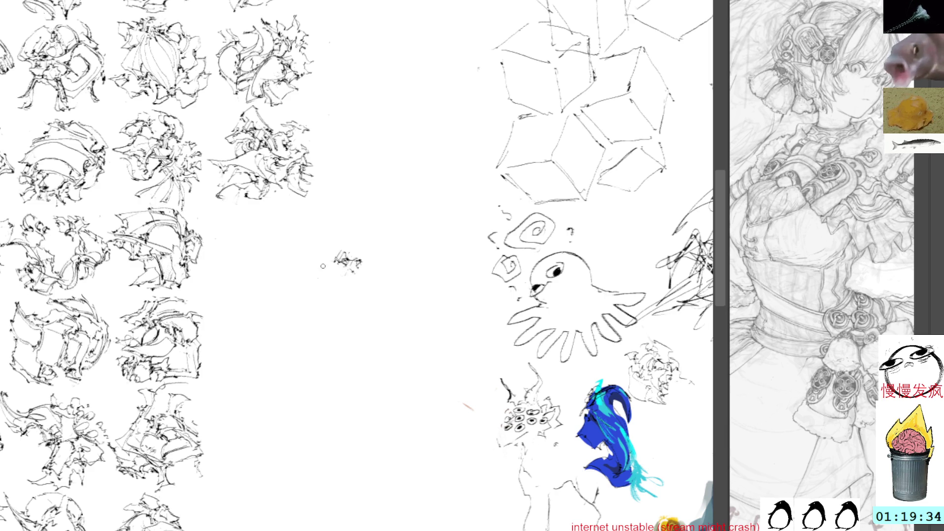
mouse_move(332, 257)
left_mouse_down()
mouse_move(302, 287)
mouse_move(310, 296)
mouse_move(338, 259)
mouse_move(319, 301)
left_mouse_up()
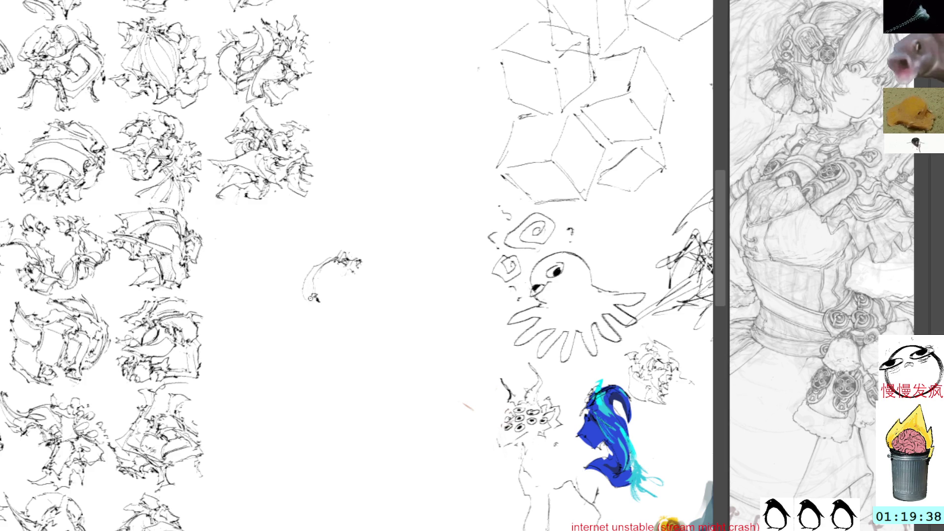
mouse_move(309, 285)
left_mouse_down()
mouse_move(317, 322)
mouse_move(330, 284)
left_mouse_up()
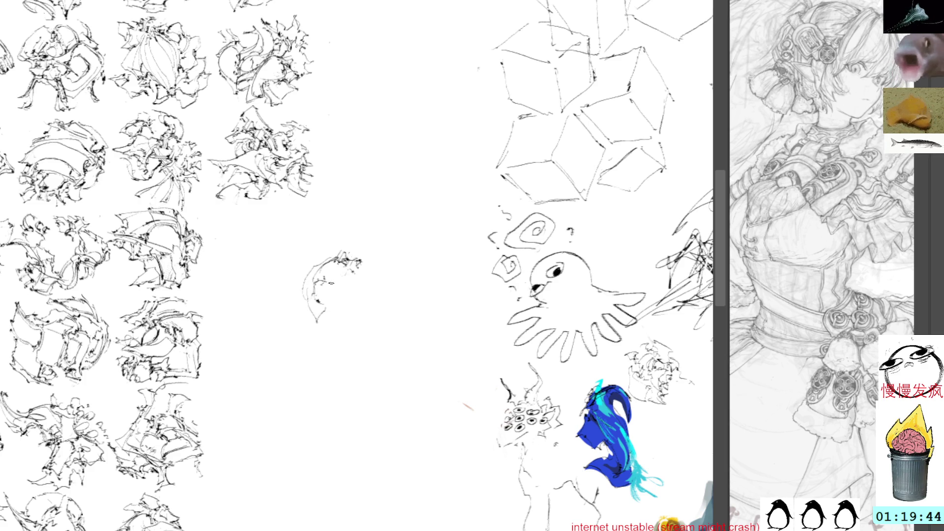
mouse_move(324, 284)
left_mouse_down()
mouse_move(340, 293)
mouse_move(327, 294)
mouse_move(346, 297)
mouse_move(341, 278)
mouse_move(346, 286)
left_mouse_up()
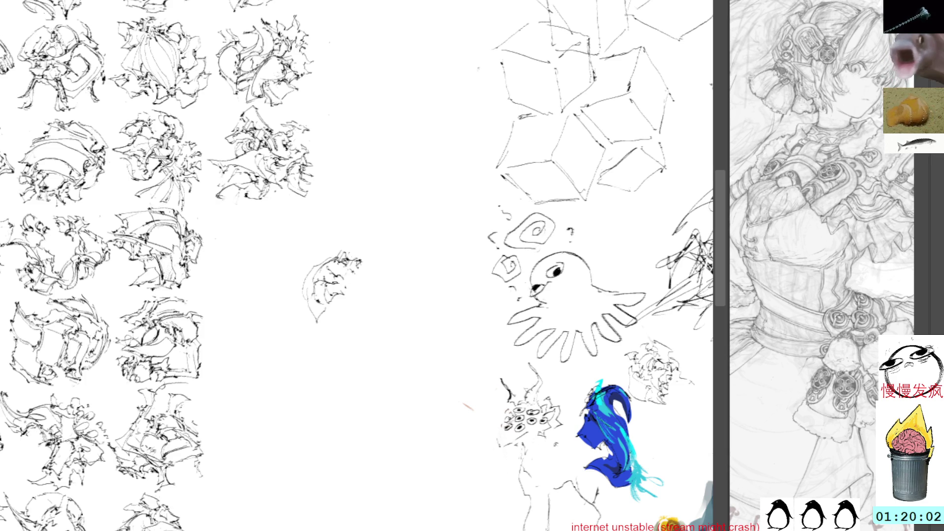
mouse_move(342, 299)
left_mouse_down()
mouse_move(331, 316)
mouse_move(370, 282)
mouse_move(370, 316)
left_mouse_up()
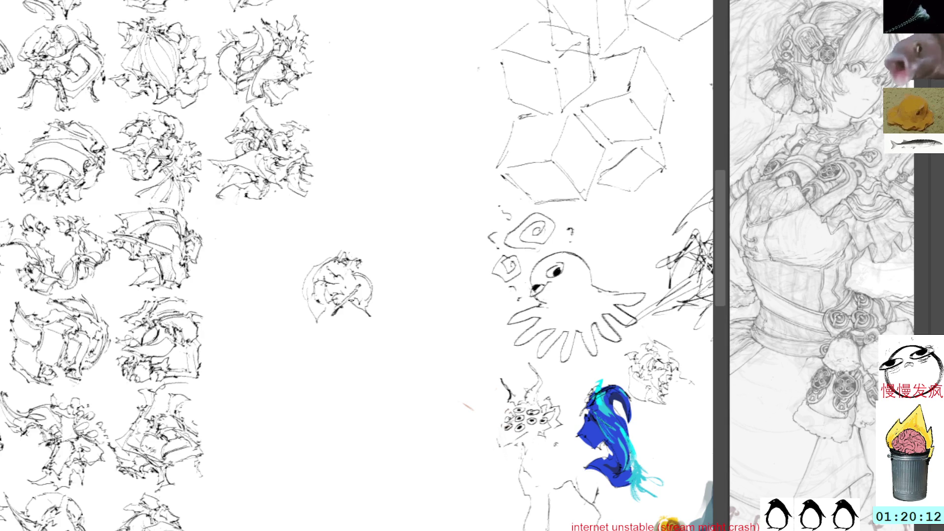
- Remove a stray diagonal stroke and add strokes along the sketch's right edge and top
key("ctrl+z")
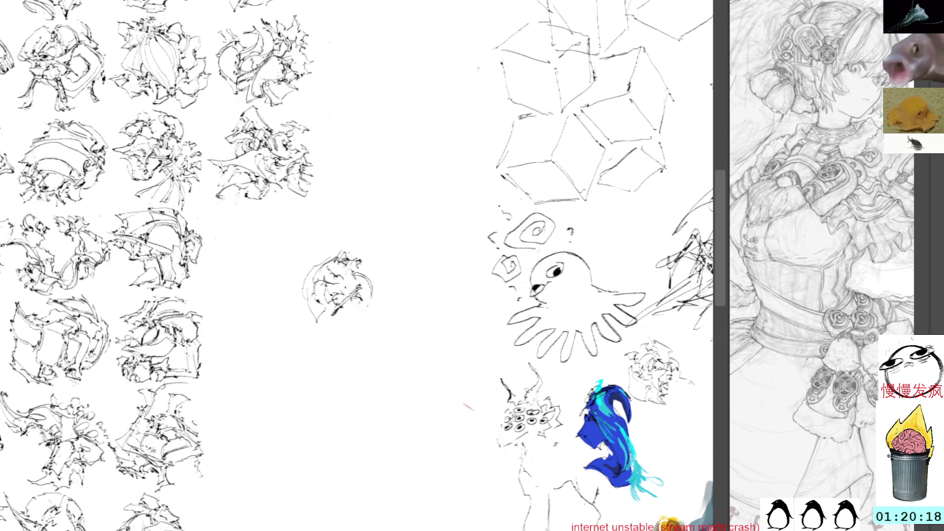
mouse_move(372, 303)
left_mouse_down()
mouse_move(382, 316)
mouse_move(380, 299)
left_mouse_up()
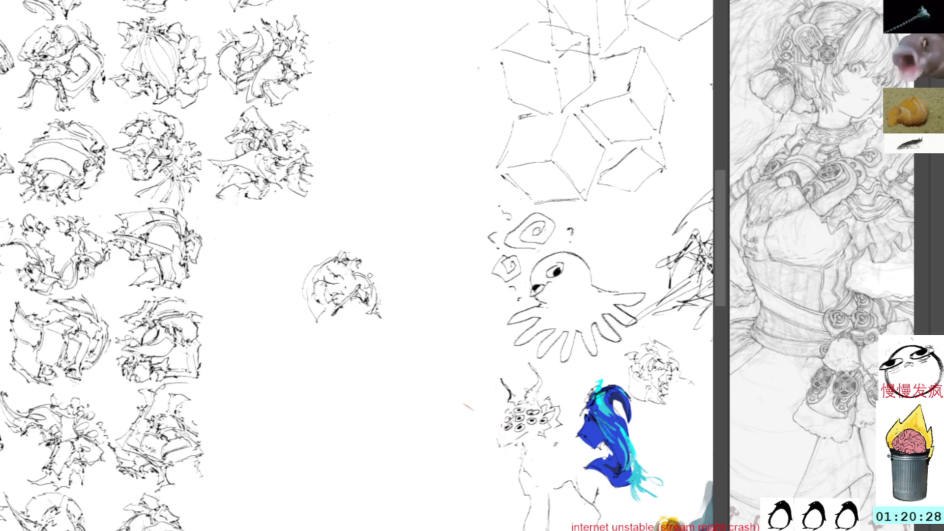
mouse_move(380, 277)
left_mouse_down()
mouse_move(378, 312)
mouse_move(368, 270)
mouse_move(355, 267)
mouse_move(375, 279)
left_mouse_up()
mouse_move(347, 248)
left_mouse_down()
mouse_move(360, 250)
mouse_move(351, 259)
mouse_move(362, 250)
mouse_move(376, 257)
left_mouse_up()
left_click_drag(366, 259, 376, 267)
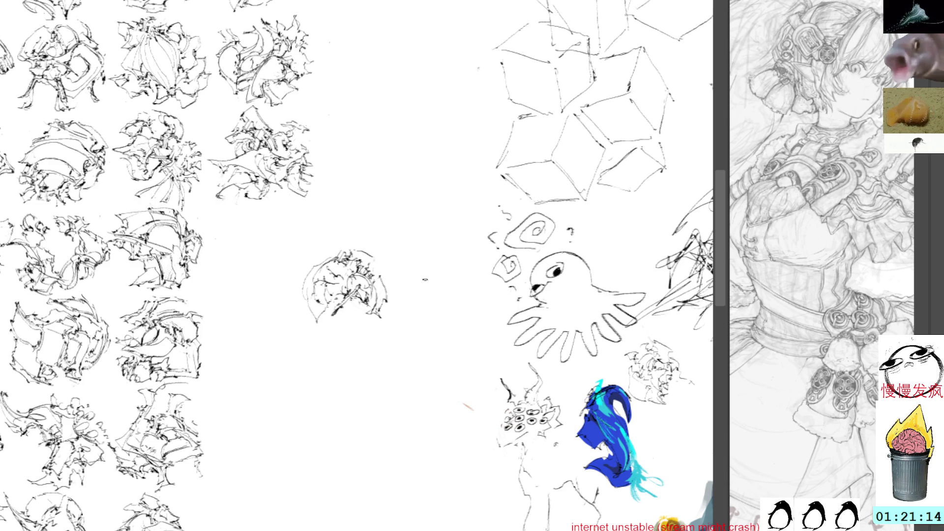
key("ctrl+t")
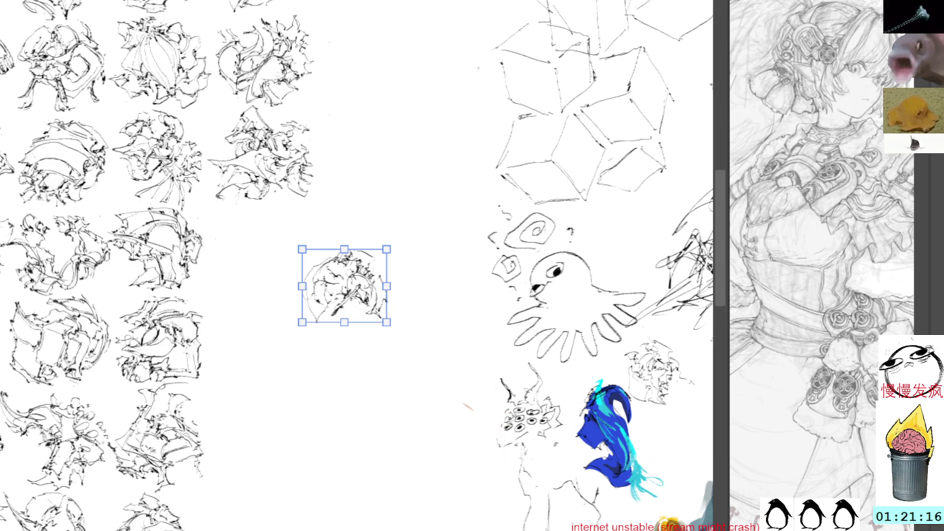
- Place the new sketch in the slot ending the third row and add a left-edge stroke
left_click_drag(358, 280, 274, 235)
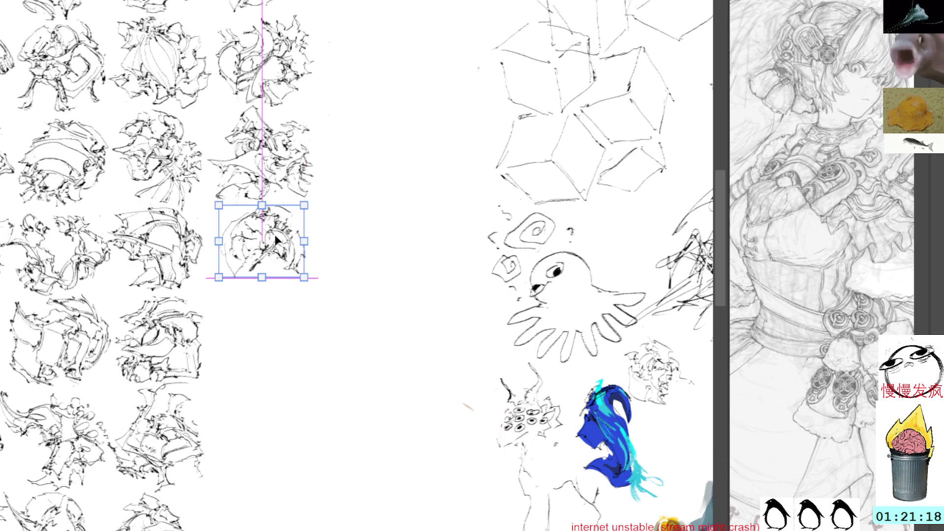
key("Return")
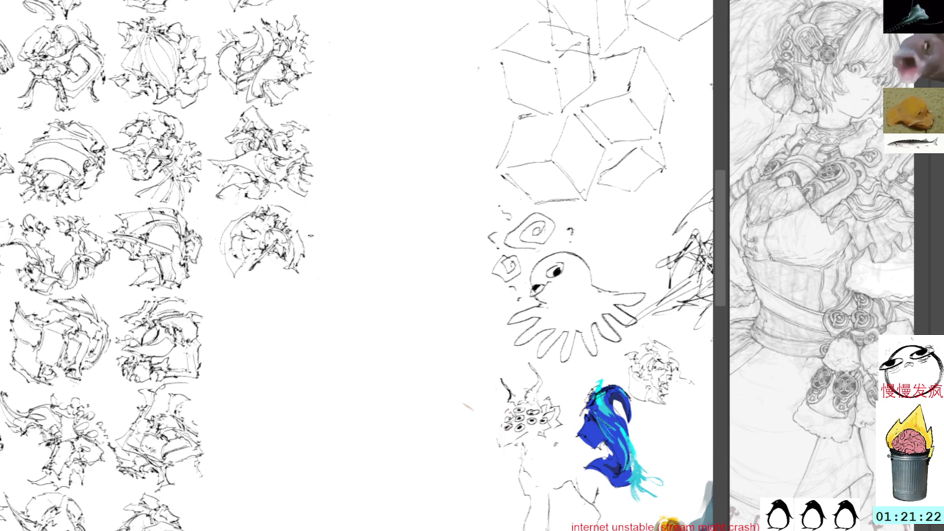
left_click_drag(302, 246, 348, 261)
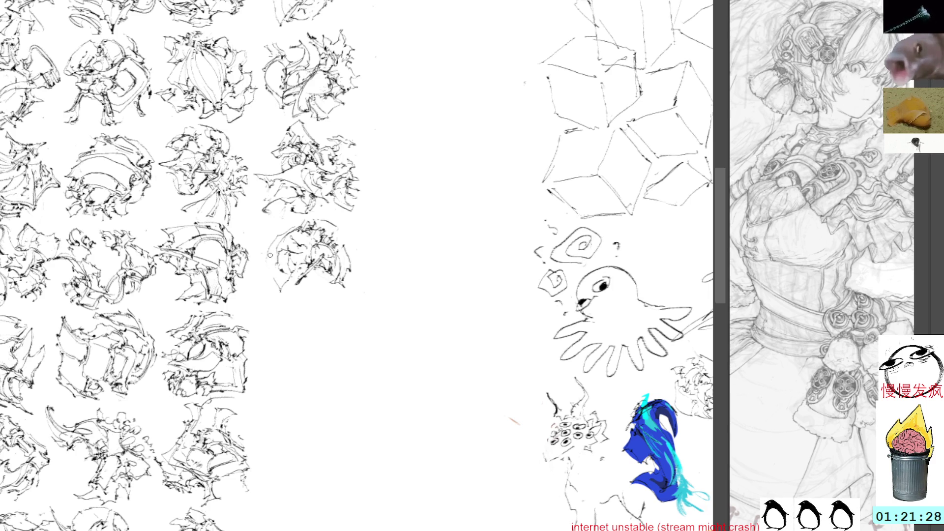
mouse_move(263, 249)
left_mouse_down()
mouse_move(276, 296)
mouse_move(298, 274)
left_mouse_up()
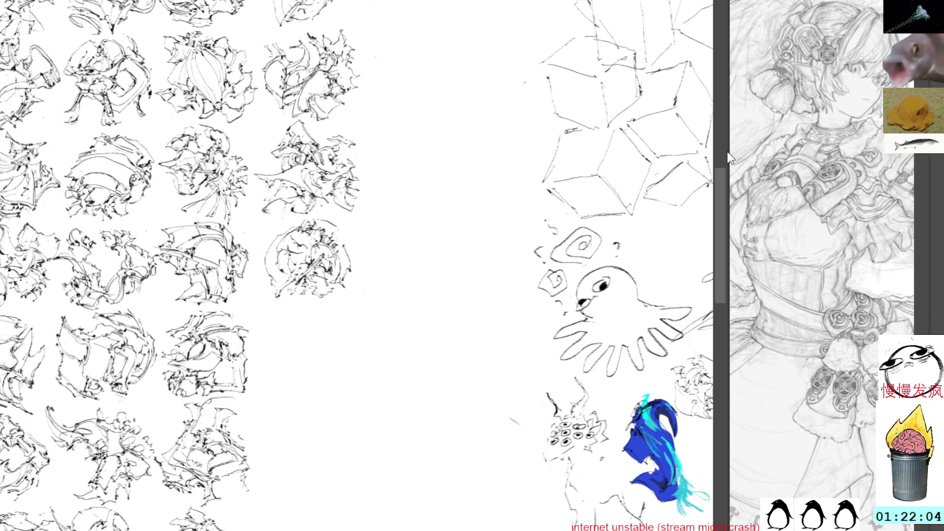
- Touch up the newest sketch's left and right edges, then paste a fragment into the blank area
mouse_move(728, 157)
left_mouse_down()
mouse_move(892, 167)
mouse_move(870, 159)
left_mouse_up()
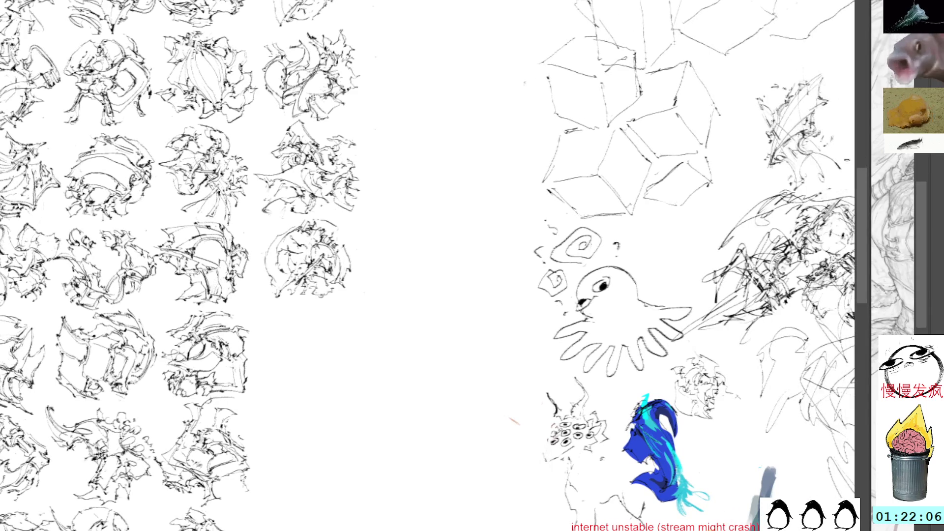
left_click_drag(363, 400, 394, 249)
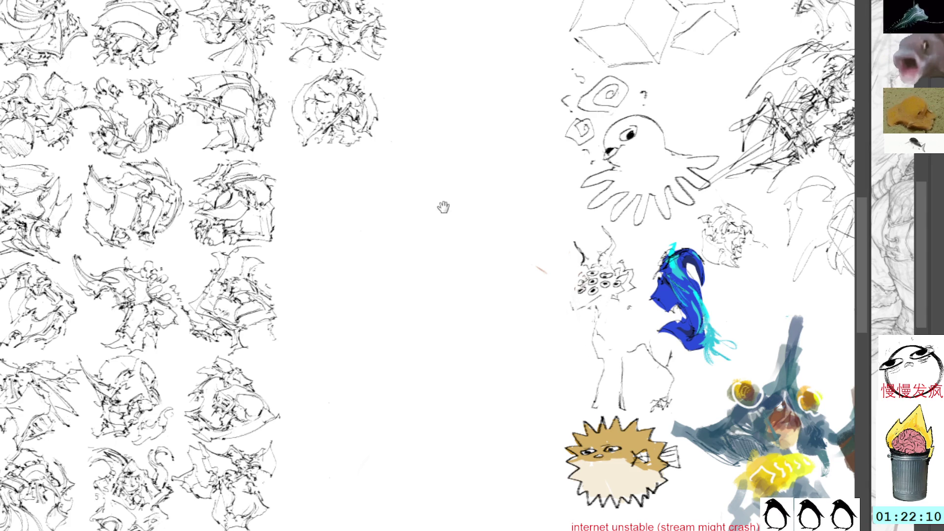
scroll(442, 206, "up", 5)
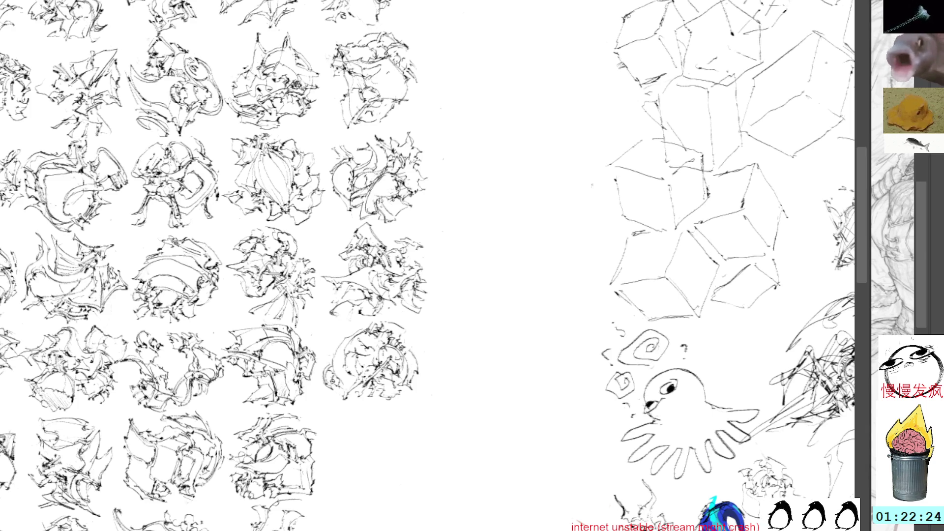
mouse_move(334, 396)
left_mouse_down()
mouse_move(320, 378)
mouse_move(332, 358)
left_mouse_up()
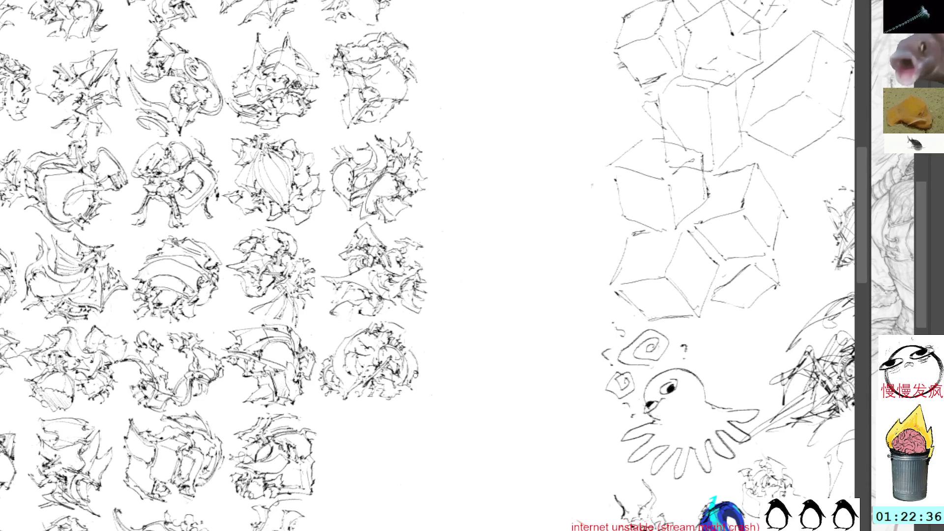
mouse_move(414, 376)
left_mouse_down()
mouse_move(411, 397)
mouse_move(401, 399)
mouse_move(420, 383)
left_mouse_up()
left_click_drag(340, 323, 344, 328)
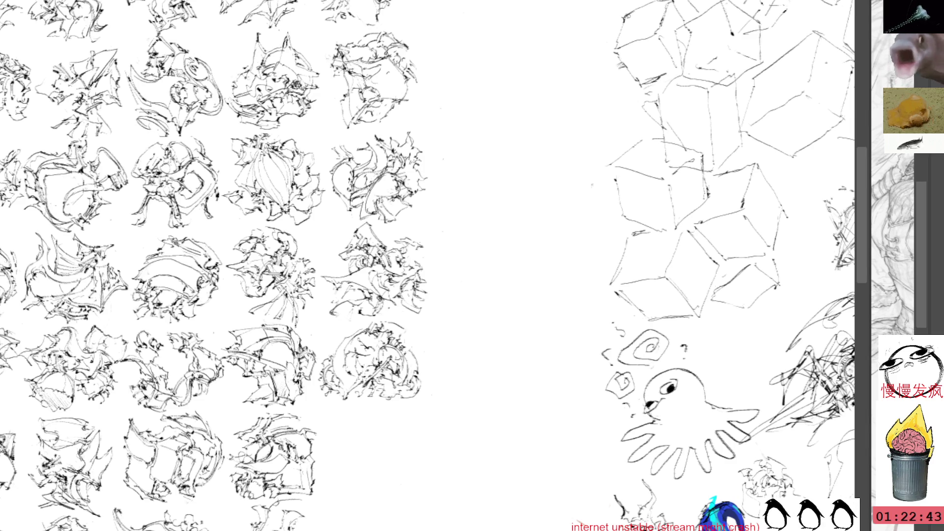
mouse_move(432, 359)
left_mouse_down()
mouse_move(453, 344)
mouse_move(438, 309)
mouse_move(422, 304)
mouse_move(430, 293)
mouse_move(338, 277)
left_mouse_up()
key("ctrl+v")
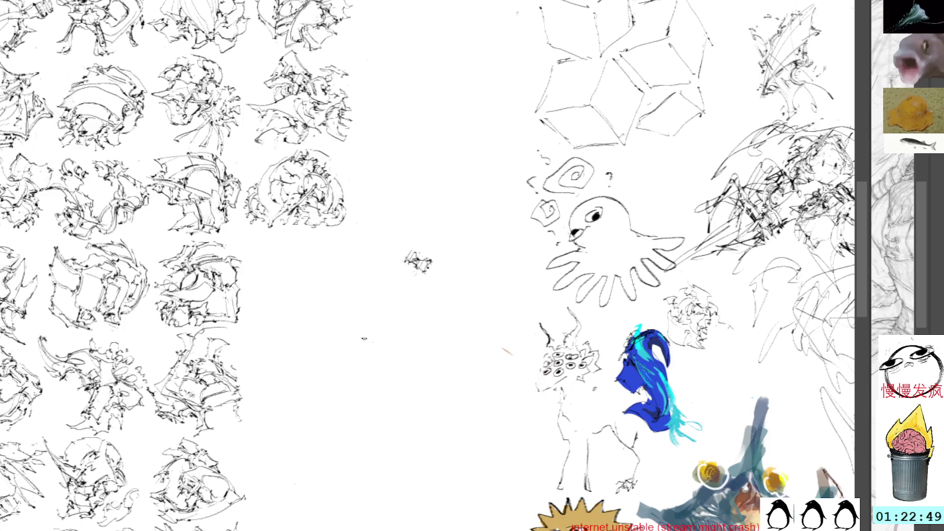
- Free-transform the pasted fragment, moving it down-left and rotating it counter-clockwise
key("ctrl+t")
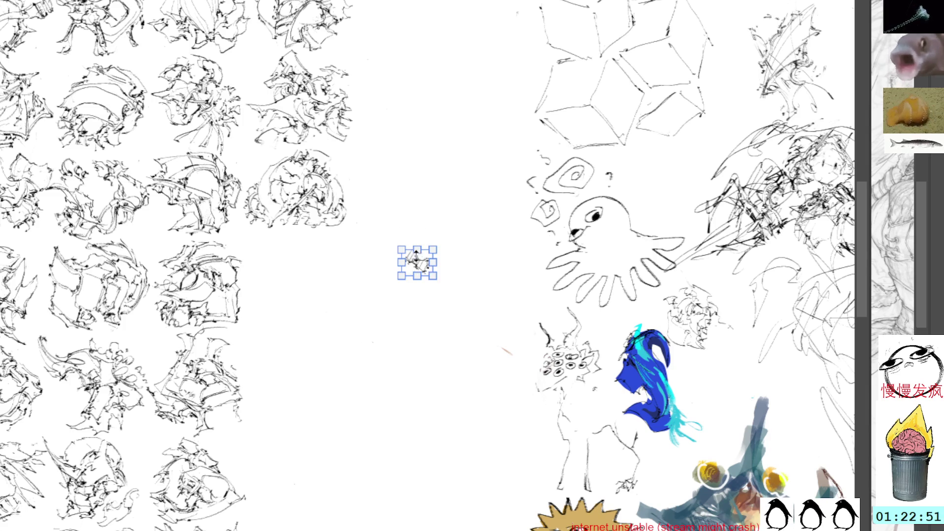
left_click_drag(419, 261, 392, 312)
left_click_drag(406, 232, 368, 258)
key("Return")
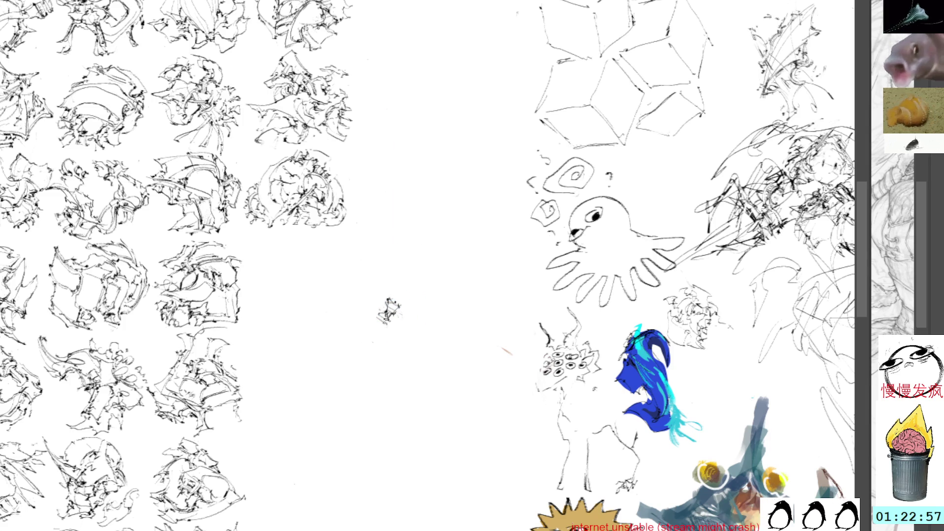
- Ink a triangular figure with curling strokes on its right and head, undoing the last strokes
mouse_move(390, 321)
left_mouse_down()
mouse_move(389, 361)
mouse_move(397, 329)
mouse_move(407, 353)
mouse_move(396, 328)
mouse_move(407, 311)
mouse_move(417, 331)
mouse_move(411, 366)
mouse_move(428, 339)
left_mouse_up()
left_click_drag(415, 333, 427, 339)
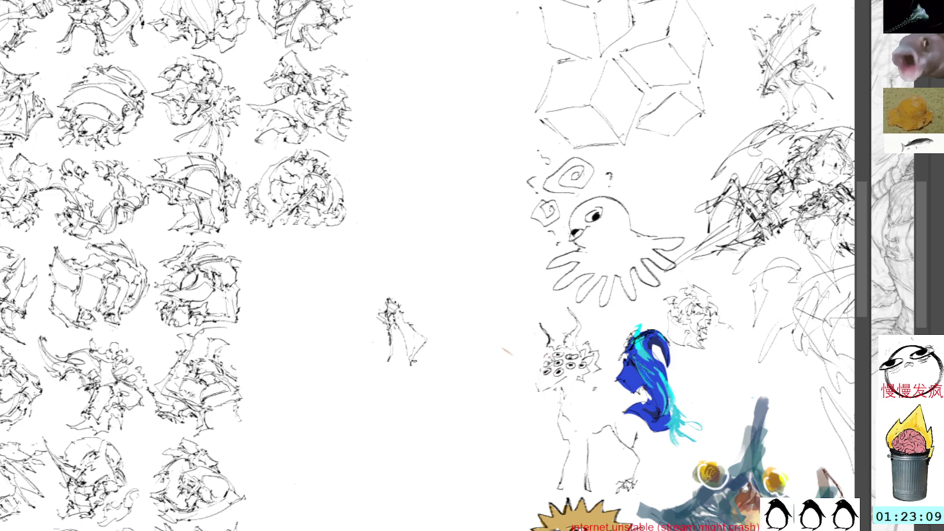
mouse_move(407, 355)
left_mouse_down()
mouse_move(415, 368)
mouse_move(433, 341)
mouse_move(424, 317)
mouse_move(431, 330)
left_mouse_up()
left_click_drag(417, 327, 422, 324)
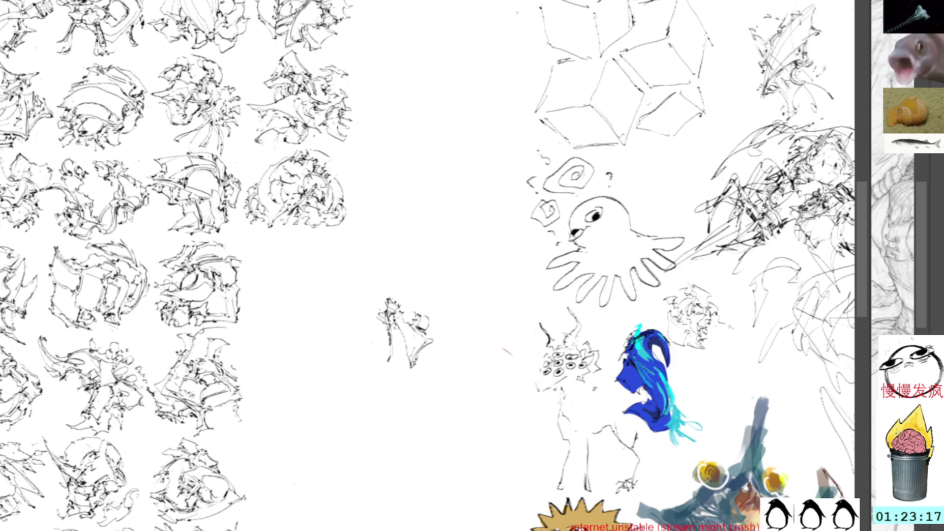
left_click_drag(417, 295, 424, 324)
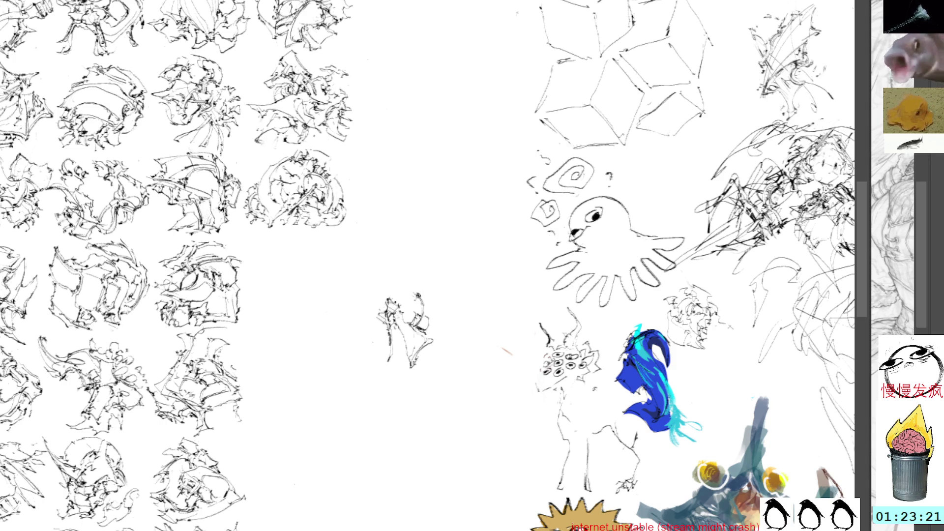
mouse_move(408, 298)
left_mouse_down()
mouse_move(418, 294)
mouse_move(423, 311)
mouse_move(398, 302)
mouse_move(412, 293)
mouse_move(415, 310)
mouse_move(405, 311)
left_mouse_up()
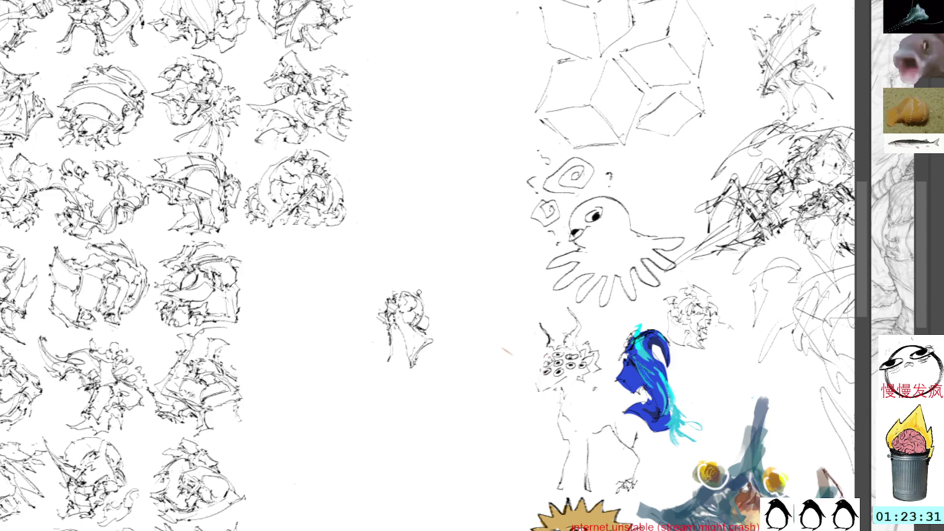
mouse_move(424, 292)
left_mouse_down()
mouse_move(410, 291)
mouse_move(430, 287)
mouse_move(444, 309)
mouse_move(436, 322)
left_mouse_up()
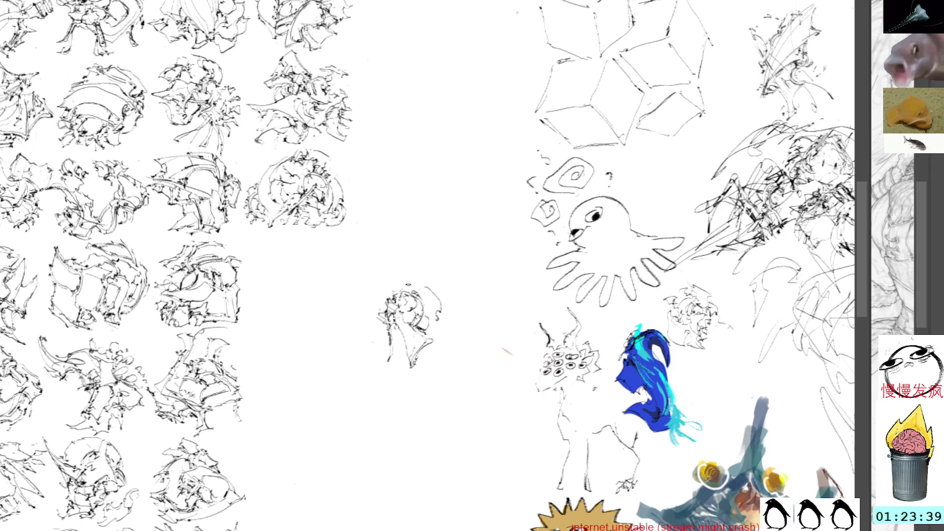
mouse_move(401, 291)
left_mouse_down()
mouse_move(424, 284)
mouse_move(450, 320)
mouse_move(442, 316)
left_mouse_up()
key("ctrl+z")
key("ctrl+z")
key("ctrl+z")
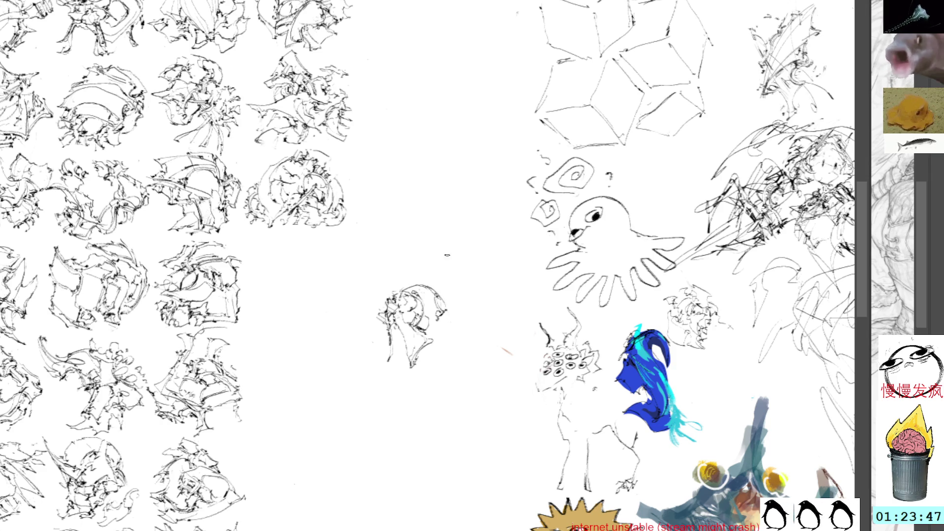
- Rotate the sketch counter-clockwise and add strokes up its left edge, undoing the small ones
left_click_drag(454, 251, 396, 217)
key("Return")
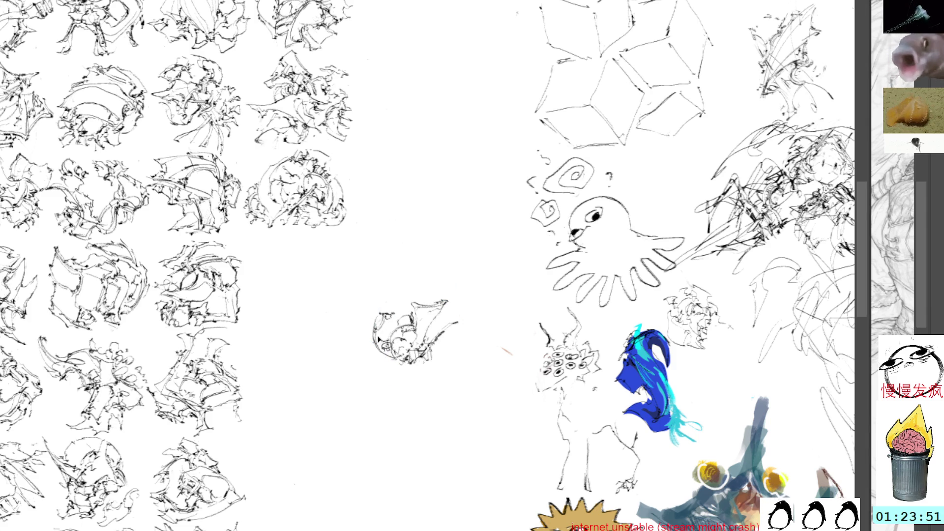
mouse_move(385, 360)
left_mouse_down()
mouse_move(361, 323)
mouse_move(372, 295)
mouse_move(384, 321)
mouse_move(376, 302)
mouse_move(378, 313)
left_mouse_up()
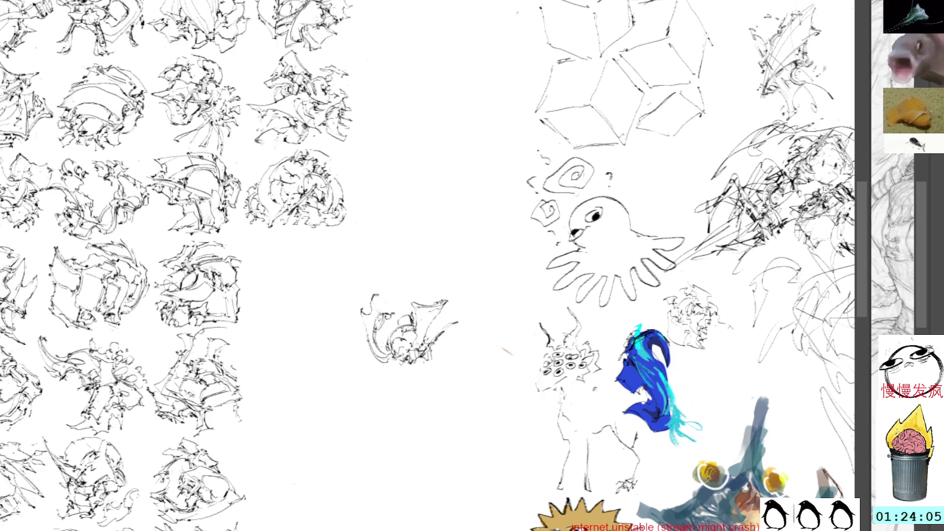
mouse_move(374, 298)
left_mouse_down()
mouse_move(389, 285)
mouse_move(386, 302)
mouse_move(403, 317)
mouse_move(404, 300)
left_mouse_up()
key("ctrl+z")
key("ctrl+z")
key("ctrl+z")
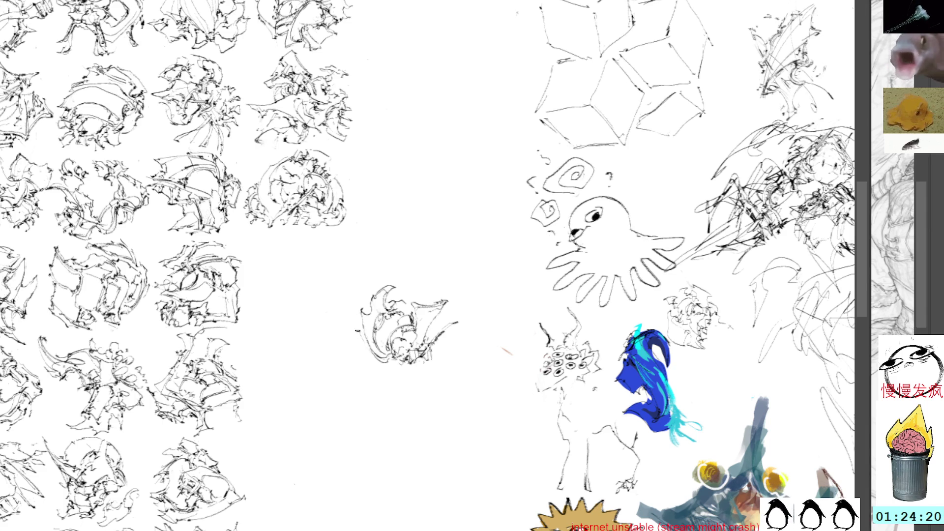
- Add strokes along the lower-left edge and top right, replacing an unwanted loop
mouse_move(359, 328)
left_mouse_down()
mouse_move(351, 349)
mouse_move(342, 344)
mouse_move(373, 357)
left_mouse_up()
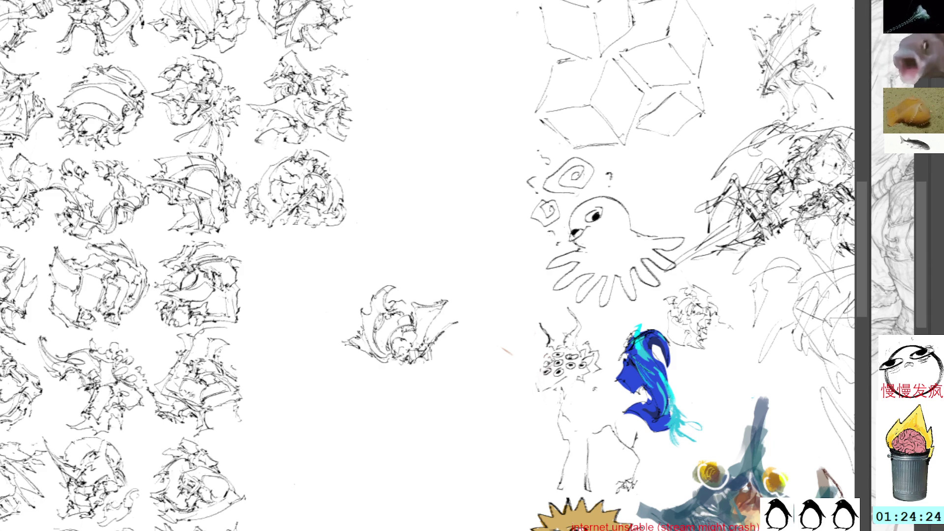
mouse_move(350, 351)
left_mouse_down()
mouse_move(384, 365)
mouse_move(395, 360)
mouse_move(383, 373)
mouse_move(408, 365)
left_mouse_up()
left_click_drag(406, 300, 436, 303)
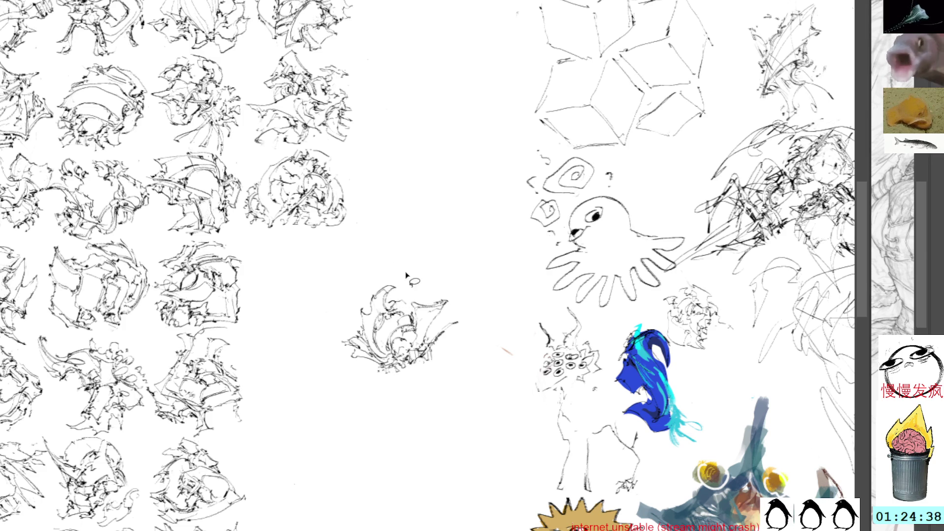
key("ctrl+z")
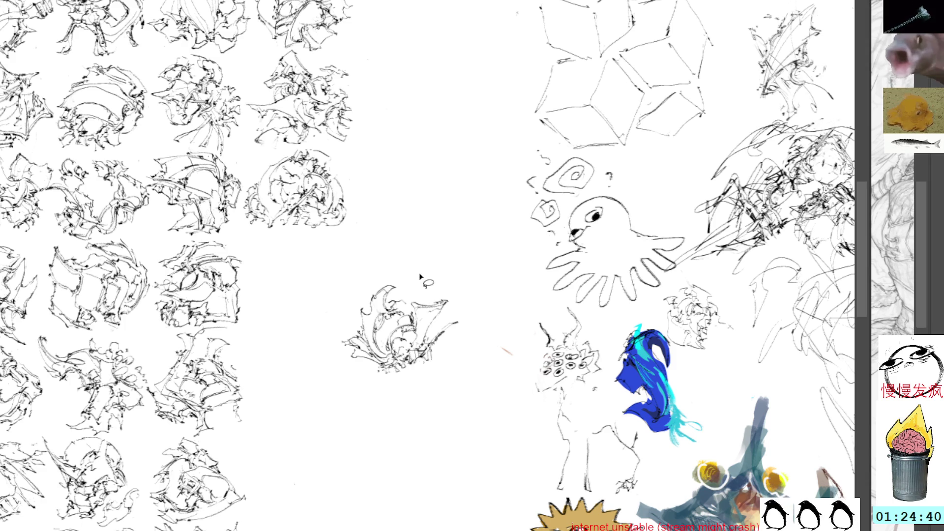
left_click_drag(428, 301, 440, 324)
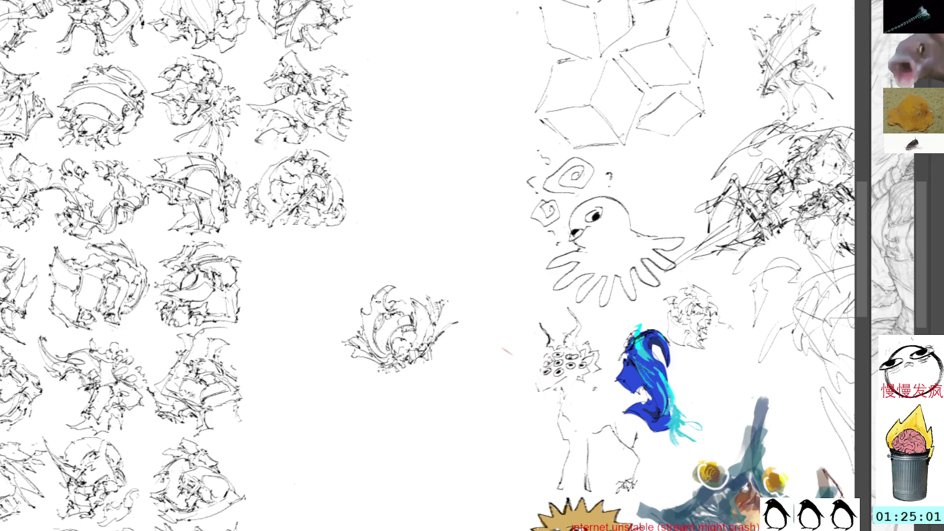
left_click(368, 309)
- Move the finished sketch up into the grid, aligned with its row
mouse_move(385, 326)
left_mouse_down()
mouse_move(313, 289)
mouse_move(398, 299)
mouse_move(411, 291)
mouse_move(385, 290)
left_mouse_up()
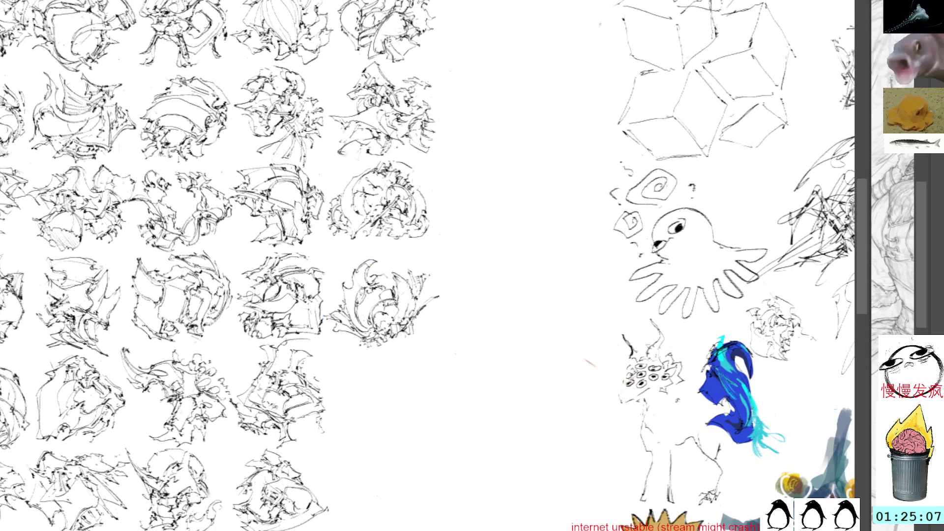
left_click_drag(394, 293, 394, 282)
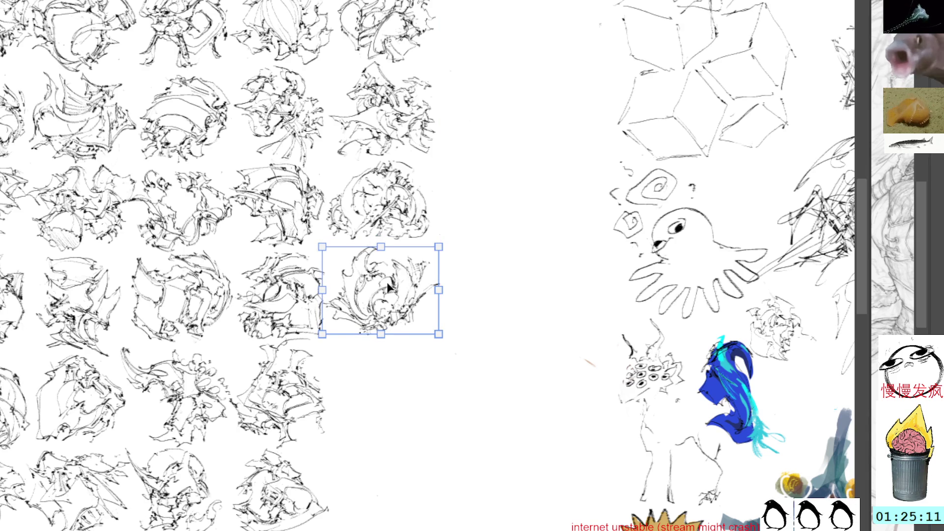
key("b")
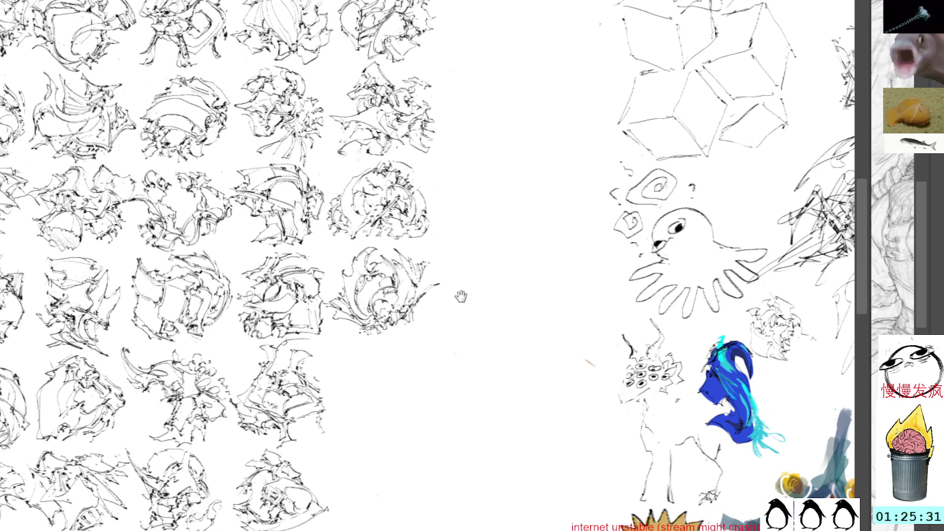
- Pan to the blank canvas beside the grid, leaving a small starting loop
left_click_drag(459, 297, 457, 271)
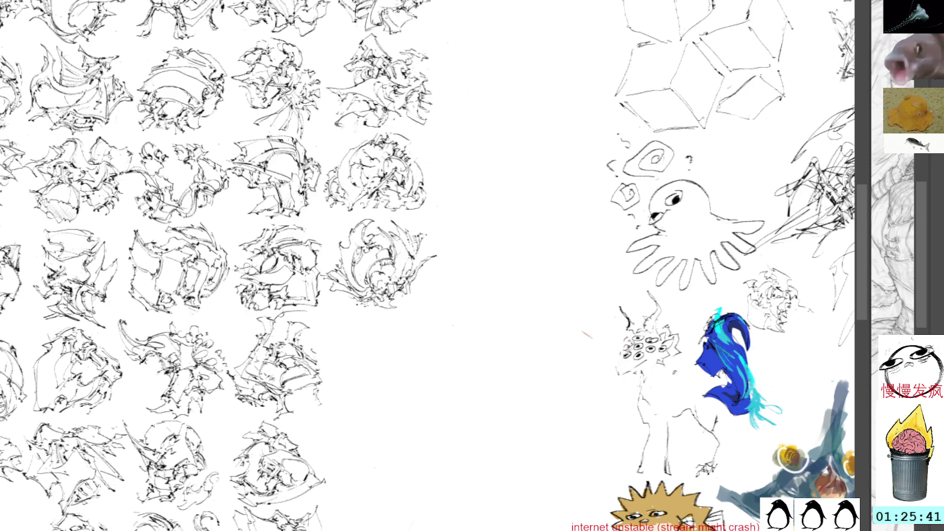
left_click_drag(397, 302, 389, 314)
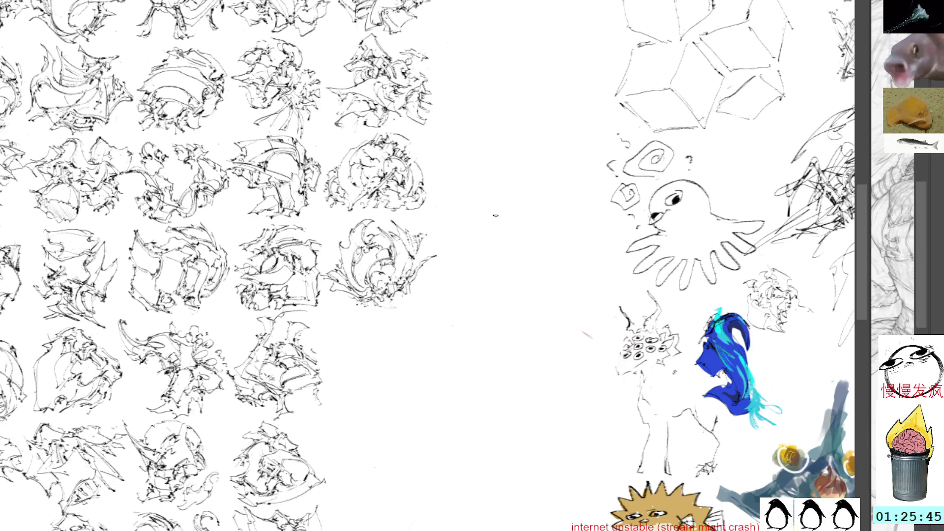
left_click_drag(496, 217, 494, 176)
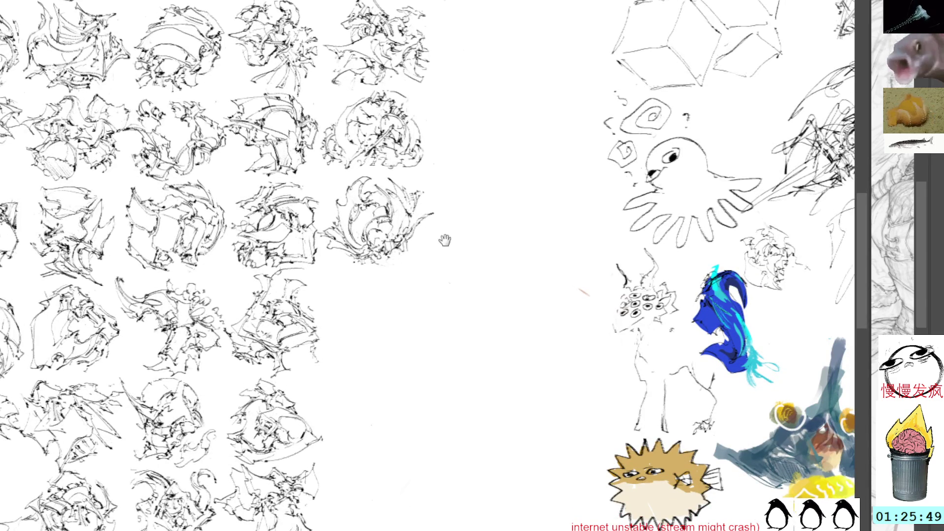
- Scribble a small triangular figure with a long stroke, then erase selected strokes on its right
left_click_drag(443, 244, 428, 181)
mouse_move(396, 257)
left_mouse_down()
mouse_move(430, 266)
mouse_move(417, 263)
mouse_move(442, 310)
left_mouse_up()
mouse_move(408, 277)
left_mouse_down()
mouse_move(406, 317)
mouse_move(421, 296)
mouse_move(413, 271)
mouse_move(431, 275)
left_mouse_up()
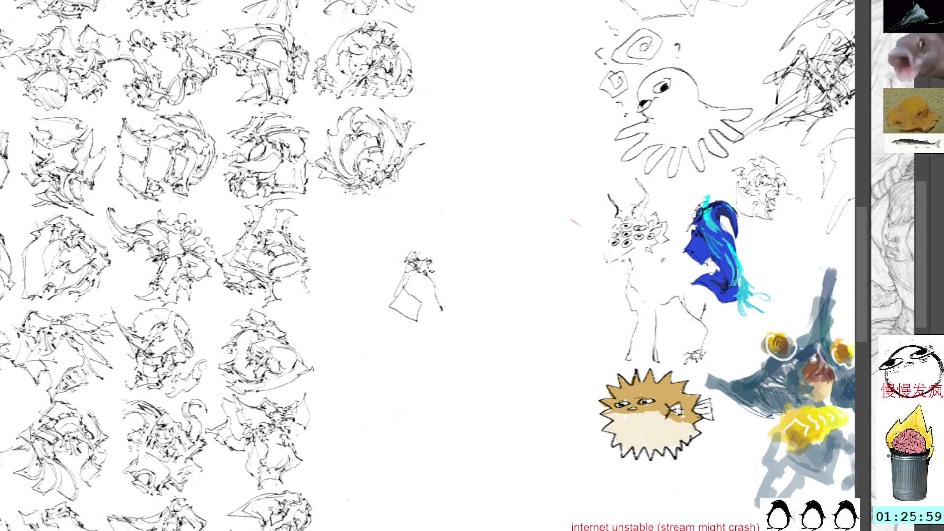
mouse_move(429, 275)
left_mouse_down()
mouse_move(422, 305)
mouse_move(432, 315)
mouse_move(462, 320)
mouse_move(456, 289)
mouse_move(433, 264)
mouse_move(467, 295)
mouse_move(438, 275)
mouse_move(462, 310)
mouse_move(443, 270)
mouse_move(440, 286)
mouse_move(464, 314)
mouse_move(460, 302)
mouse_move(471, 307)
mouse_move(479, 290)
left_mouse_up()
key("Delete")
key("ctrl+shift+a")
- Build up the sketch's lower right, middle, top and left edges, undoing the top-right head strokes
mouse_move(457, 282)
left_mouse_down()
mouse_move(464, 286)
mouse_move(446, 293)
mouse_move(466, 270)
mouse_move(448, 286)
left_mouse_up()
mouse_move(443, 288)
left_mouse_down()
mouse_move(462, 280)
mouse_move(427, 256)
left_mouse_up()
left_click_drag(386, 278, 403, 269)
mouse_move(396, 272)
left_mouse_down()
mouse_move(404, 253)
mouse_move(440, 250)
left_mouse_up()
left_click_drag(435, 251, 440, 258)
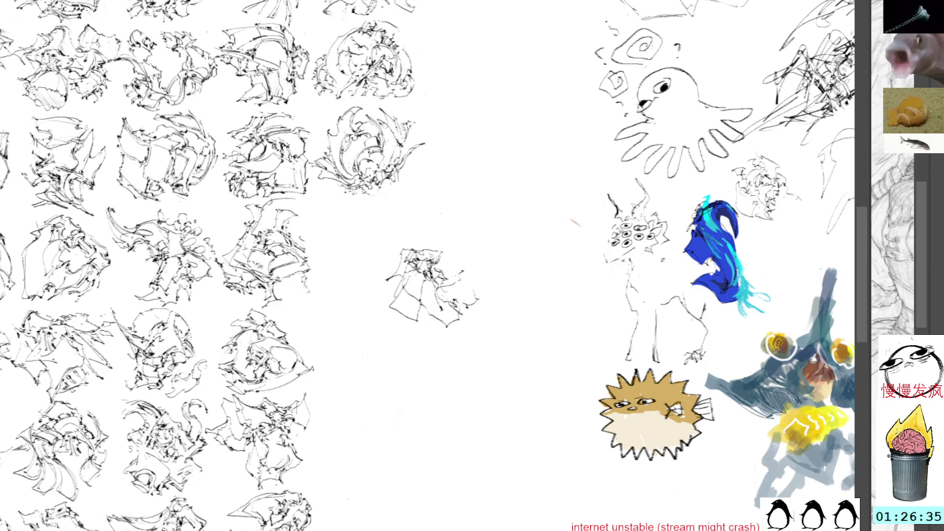
mouse_move(452, 283)
left_mouse_down()
mouse_move(459, 292)
mouse_move(469, 284)
mouse_move(477, 252)
mouse_move(436, 256)
mouse_move(486, 258)
mouse_move(469, 268)
mouse_move(491, 245)
left_mouse_up()
key("ctrl+z")
key("ctrl+z")
key("ctrl+z")
key("ctrl+z")
mouse_move(462, 274)
left_mouse_down()
mouse_move(471, 279)
mouse_move(462, 297)
left_mouse_up()
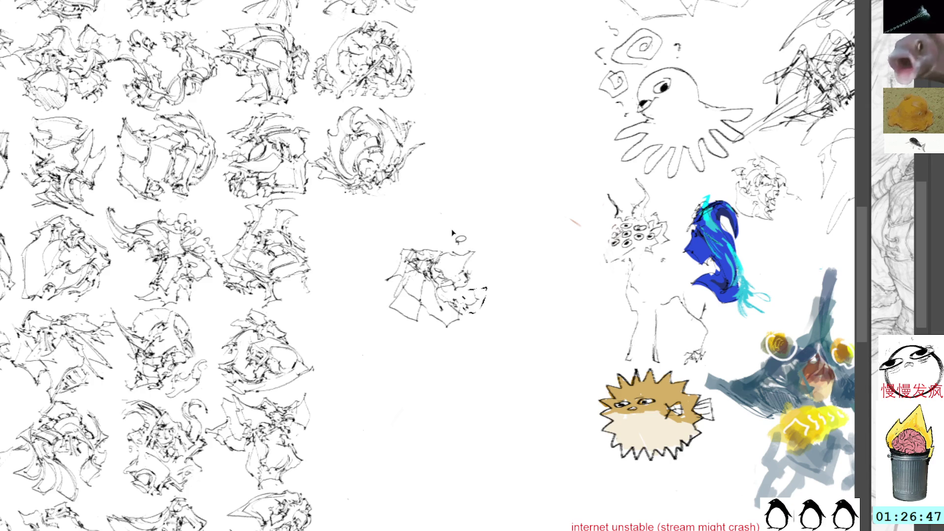
left_click_drag(450, 233, 466, 255)
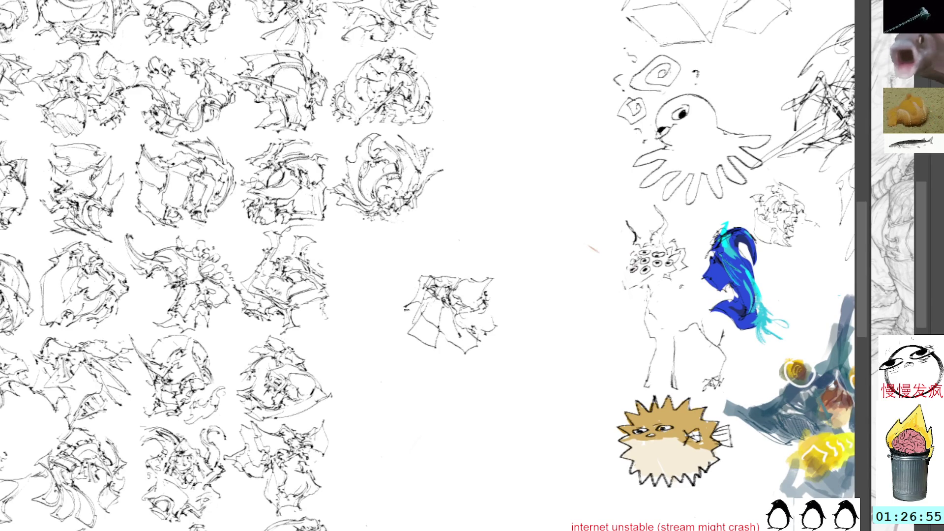
- Try dashed strokes on the lower-left edge, then lasso and delete the lower strokes
mouse_move(442, 352)
left_mouse_down()
mouse_move(414, 347)
mouse_move(408, 330)
left_mouse_up()
mouse_move(437, 285)
left_mouse_down()
mouse_move(412, 319)
mouse_move(436, 325)
mouse_move(399, 346)
mouse_move(415, 348)
mouse_move(427, 327)
left_mouse_up()
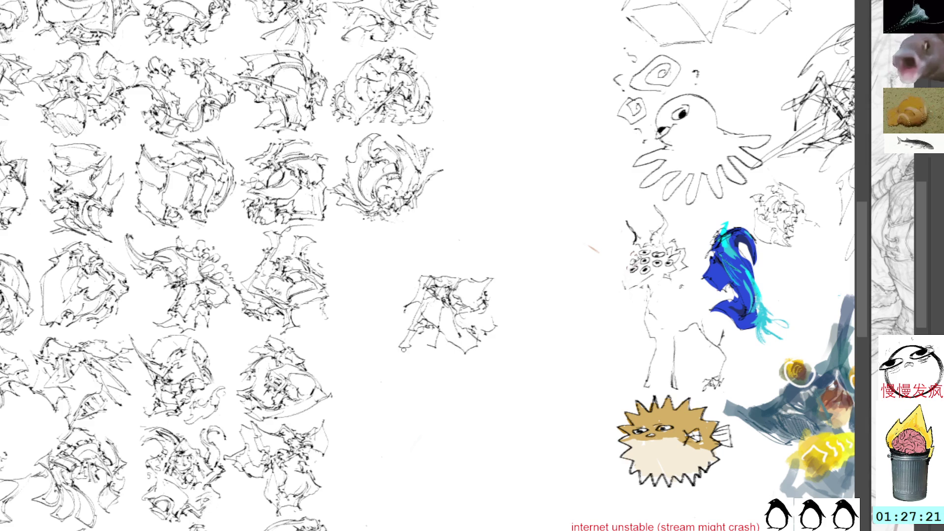
mouse_move(491, 333)
left_mouse_down()
mouse_move(487, 358)
mouse_move(444, 330)
mouse_move(460, 347)
left_mouse_up()
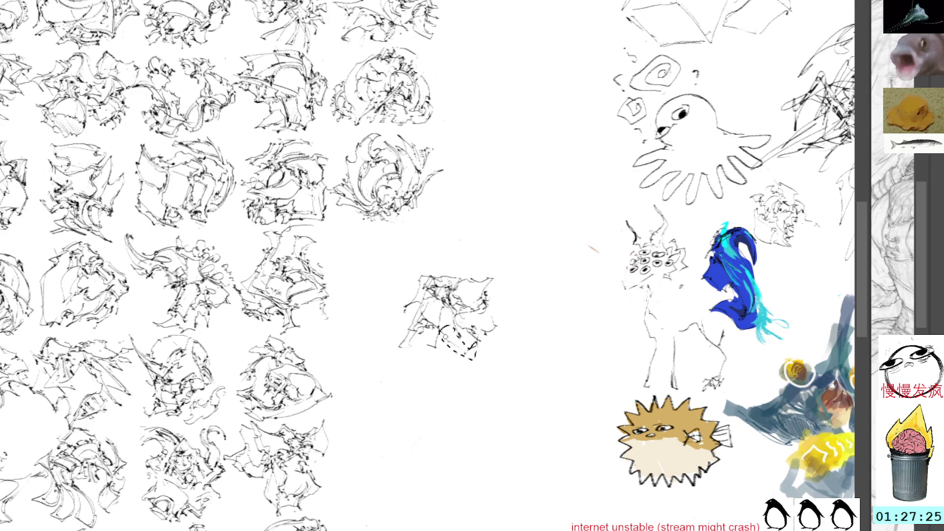
key("ctrl+shift+a")
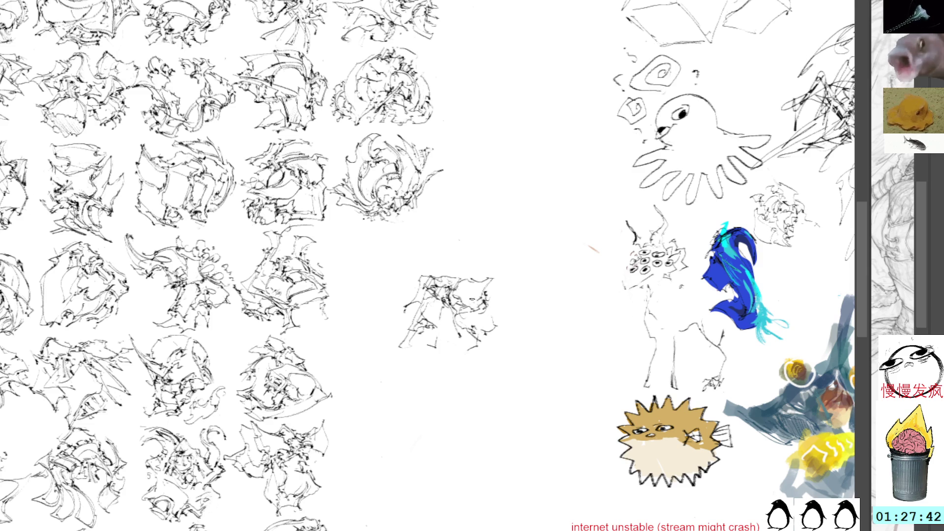
left_click(460, 297)
- Drag the sketch up-left into the fourth row's end slot and confirm
mouse_move(451, 304)
left_mouse_down()
mouse_move(386, 260)
mouse_move(393, 267)
mouse_move(446, 257)
mouse_move(441, 278)
mouse_move(441, 266)
left_mouse_up()
key("Return")
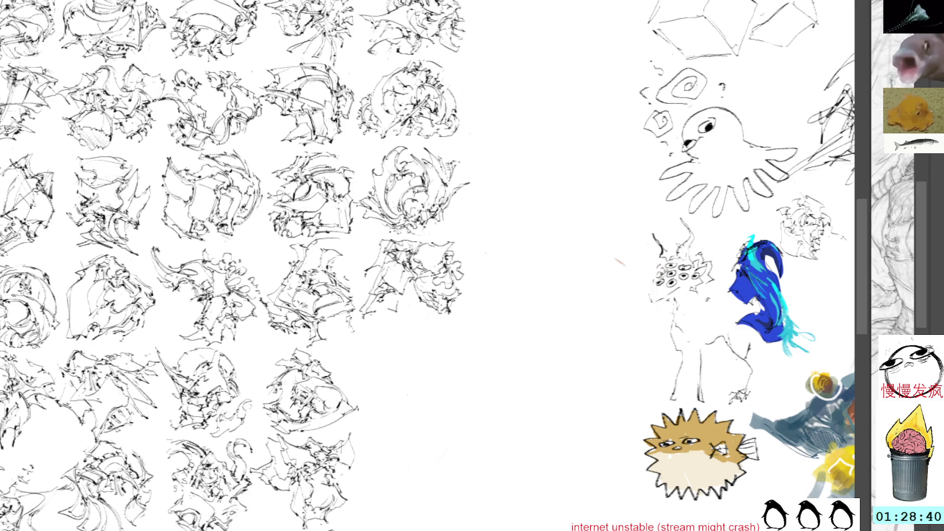
- Extend the new sketch's lower part and add short strokes and lines at its top and right
left_click_drag(468, 312, 452, 237)
mouse_move(451, 290)
left_mouse_down()
mouse_move(428, 257)
mouse_move(456, 265)
mouse_move(408, 256)
mouse_move(428, 259)
mouse_move(412, 285)
mouse_move(381, 278)
mouse_move(441, 290)
mouse_move(420, 284)
mouse_move(418, 295)
left_mouse_up()
mouse_move(413, 293)
left_mouse_down()
mouse_move(442, 297)
mouse_move(443, 288)
mouse_move(421, 282)
mouse_move(445, 283)
mouse_move(443, 264)
mouse_move(445, 287)
mouse_move(449, 273)
left_mouse_up()
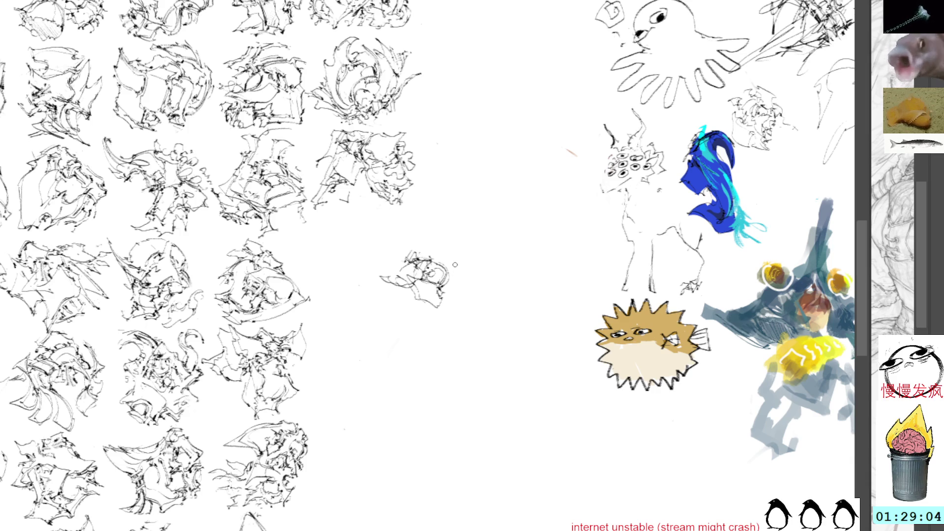
mouse_move(449, 261)
left_mouse_down()
mouse_move(467, 269)
mouse_move(458, 289)
mouse_move(482, 280)
mouse_move(442, 249)
mouse_move(454, 250)
left_mouse_up()
mouse_move(448, 257)
left_mouse_down()
mouse_move(456, 261)
mouse_move(425, 240)
mouse_move(466, 259)
left_mouse_up()
left_click_drag(466, 257, 461, 268)
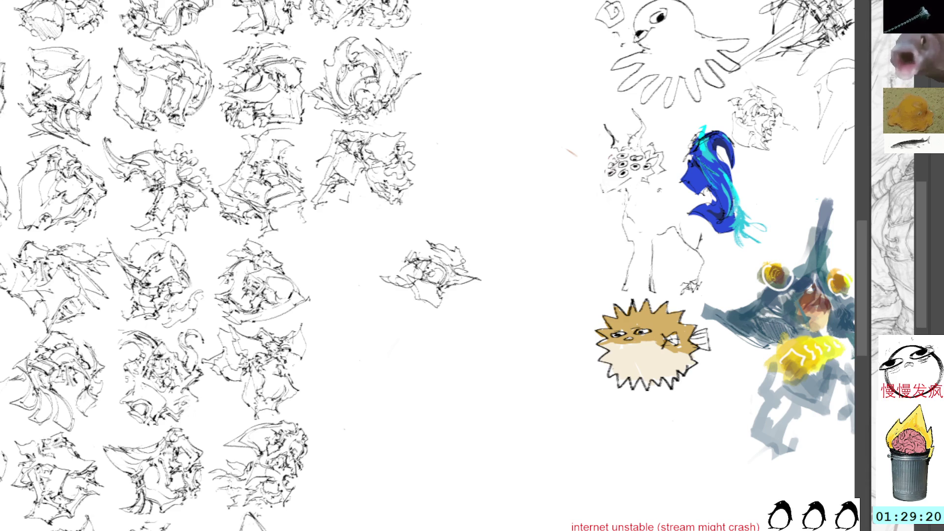
left_click_drag(458, 243, 460, 258)
left_click_drag(462, 266, 469, 270)
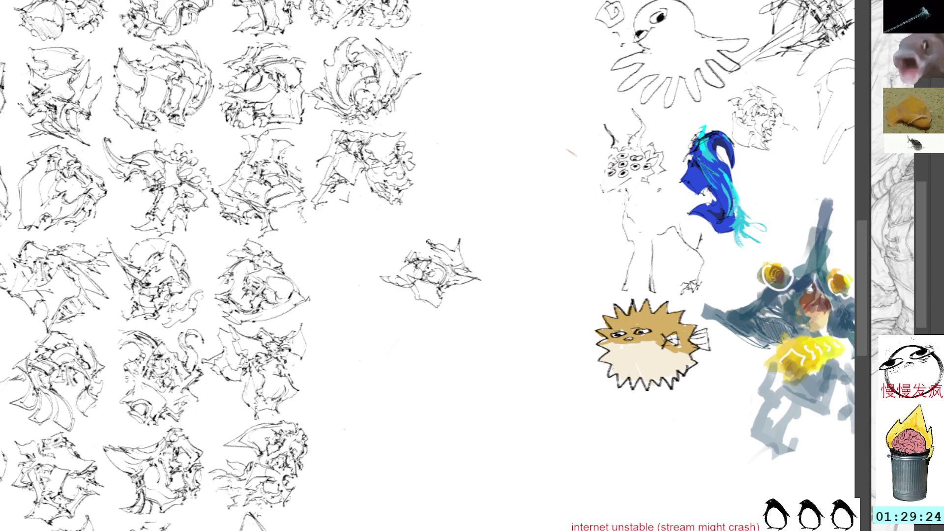
- Add small marks, a top-right loop, squiggly top lines and a bottom-edge stroke
mouse_move(437, 248)
left_mouse_down()
mouse_move(475, 270)
mouse_move(464, 255)
mouse_move(479, 275)
left_mouse_up()
left_click_drag(459, 240, 457, 269)
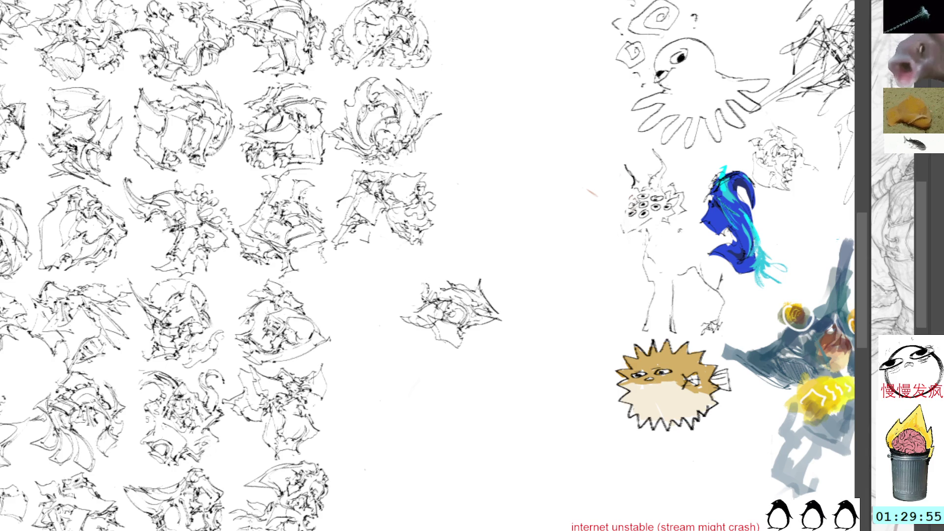
mouse_move(451, 269)
left_mouse_down()
mouse_move(463, 281)
mouse_move(461, 263)
mouse_move(430, 278)
mouse_move(446, 289)
left_mouse_up()
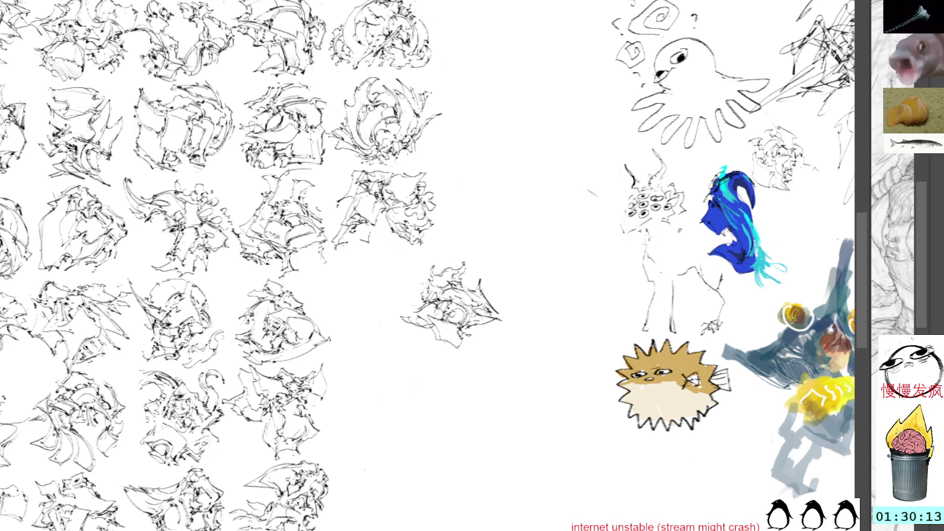
left_click_drag(465, 337, 501, 337)
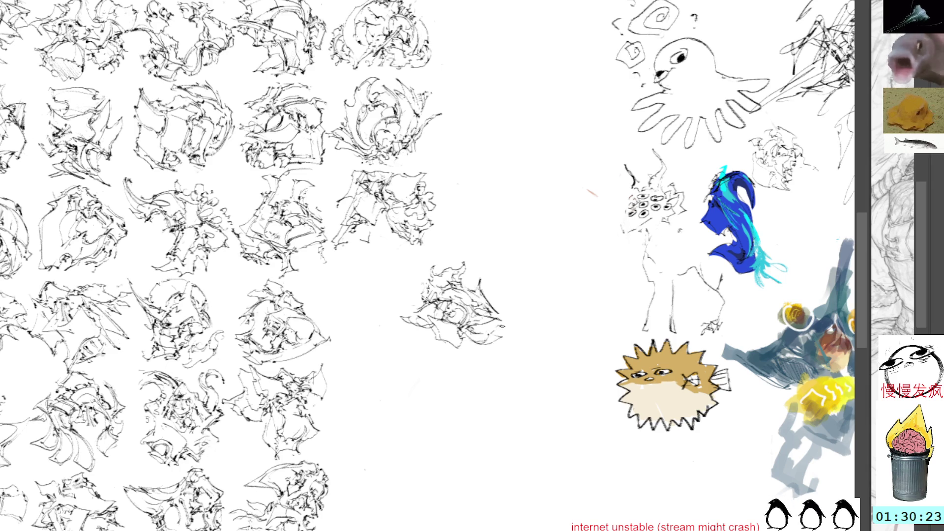
left_click(481, 287)
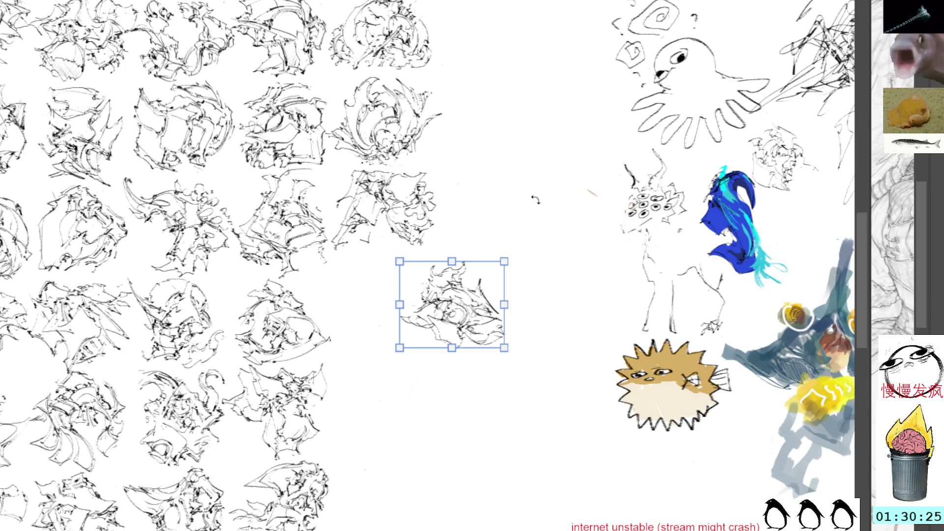
- Drag the sketch left into the empty fourth-row slot and return to the brush
left_click_drag(472, 295, 385, 290)
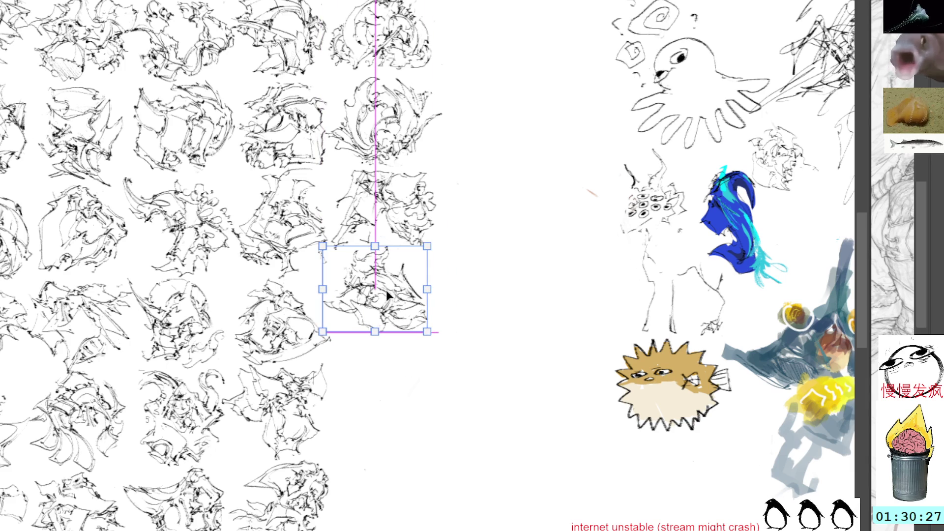
key("b")
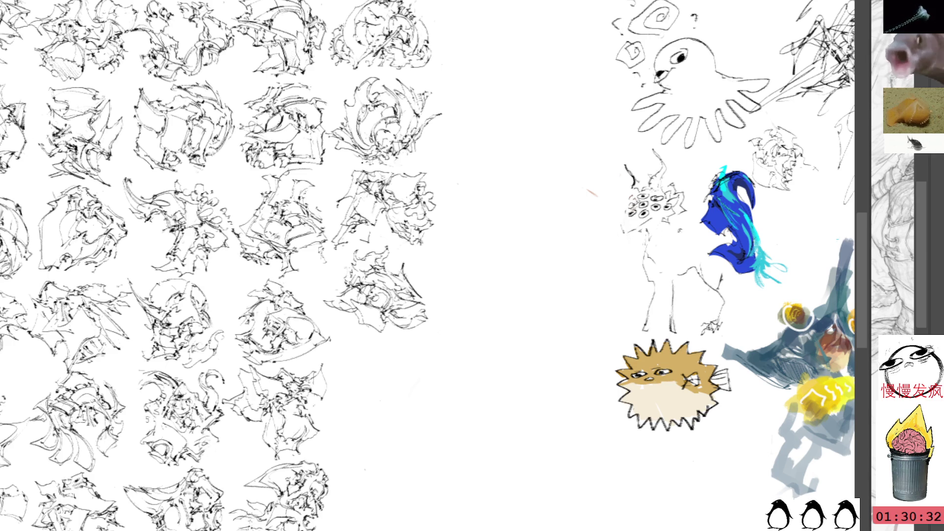
- Scribble a small fragment in the blank space beside the grid and rotate it slightly
mouse_move(508, 286)
left_mouse_down()
mouse_move(480, 225)
mouse_move(440, 198)
left_mouse_up()
left_click_drag(459, 322, 418, 306)
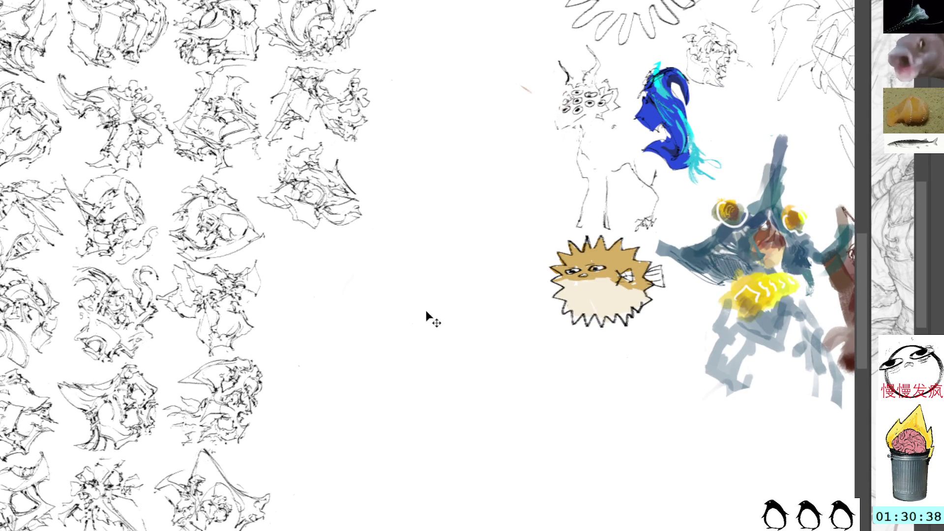
left_click_drag(406, 259, 431, 264)
key("ctrl+t")
left_click_drag(449, 229, 440, 223)
key("Return")
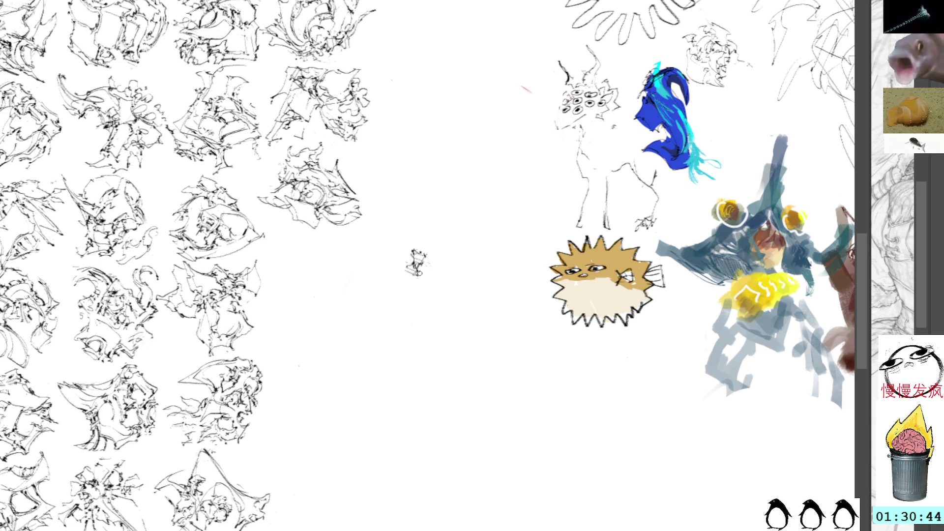
- Delete the tail stroke and add right-side strokes, a curling line and small head marks
mouse_move(416, 269)
left_mouse_down()
mouse_move(399, 282)
mouse_move(428, 287)
mouse_move(389, 280)
mouse_move(428, 310)
mouse_move(432, 297)
mouse_move(412, 322)
mouse_move(454, 321)
mouse_move(435, 257)
mouse_move(453, 312)
mouse_move(427, 278)
left_mouse_up()
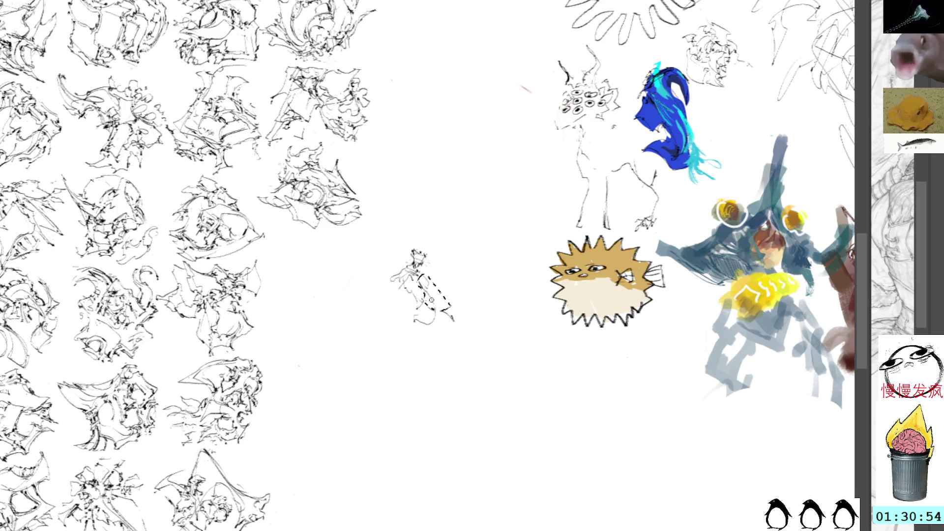
key("Delete")
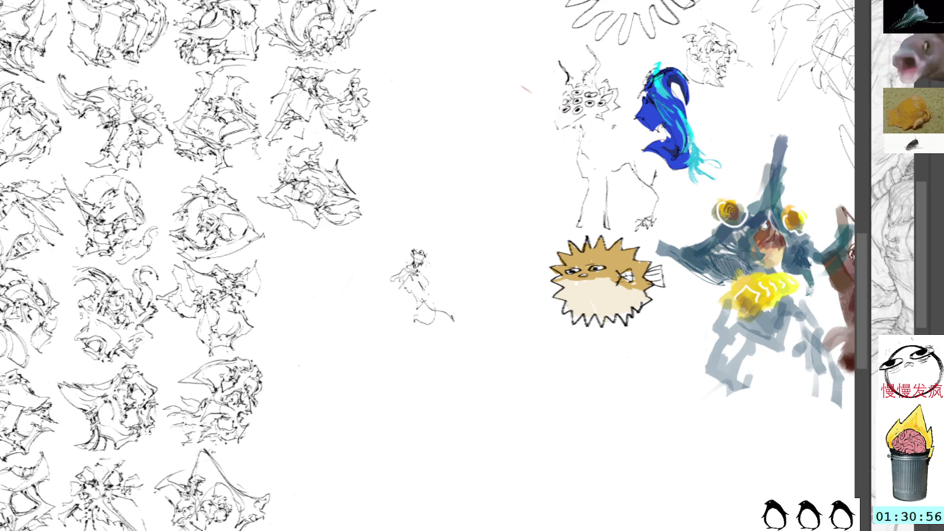
mouse_move(425, 251)
left_mouse_down()
mouse_move(435, 290)
mouse_move(453, 261)
mouse_move(477, 270)
mouse_move(481, 246)
left_mouse_up()
left_click_drag(462, 276, 431, 242)
left_click_drag(387, 268, 397, 266)
- Lasso the small sketch and shift it slightly left
mouse_move(424, 233)
left_mouse_down()
mouse_move(393, 268)
mouse_move(431, 292)
mouse_move(486, 274)
mouse_move(445, 226)
left_mouse_up()
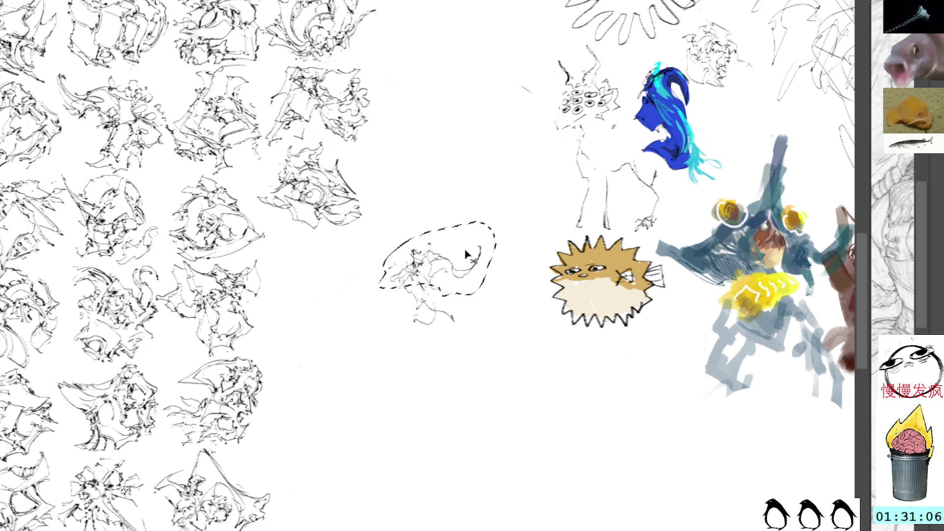
left_click_drag(471, 271, 441, 276)
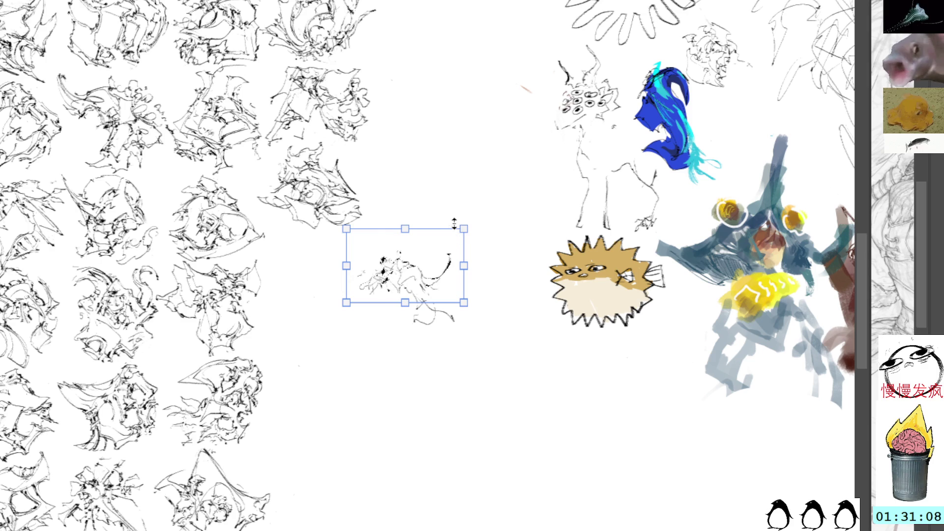
left_click(413, 216)
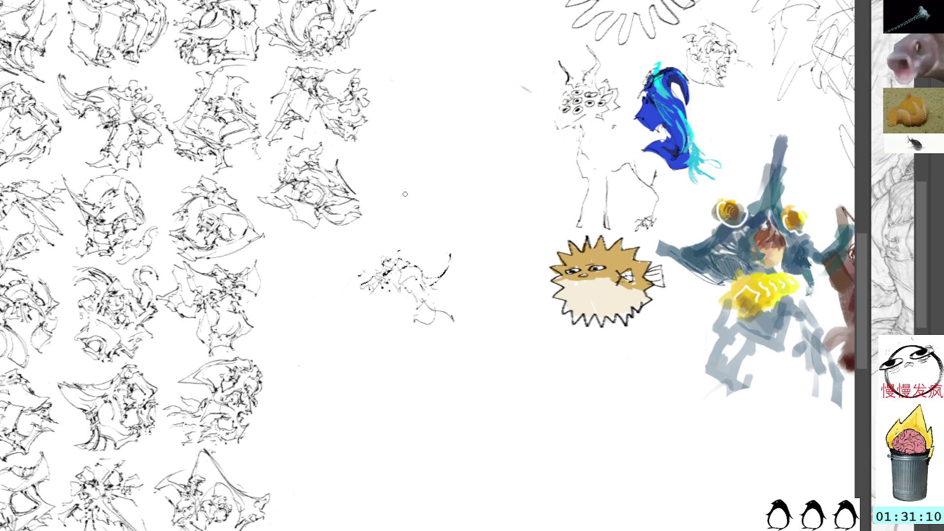
left_click_drag(391, 240, 419, 260)
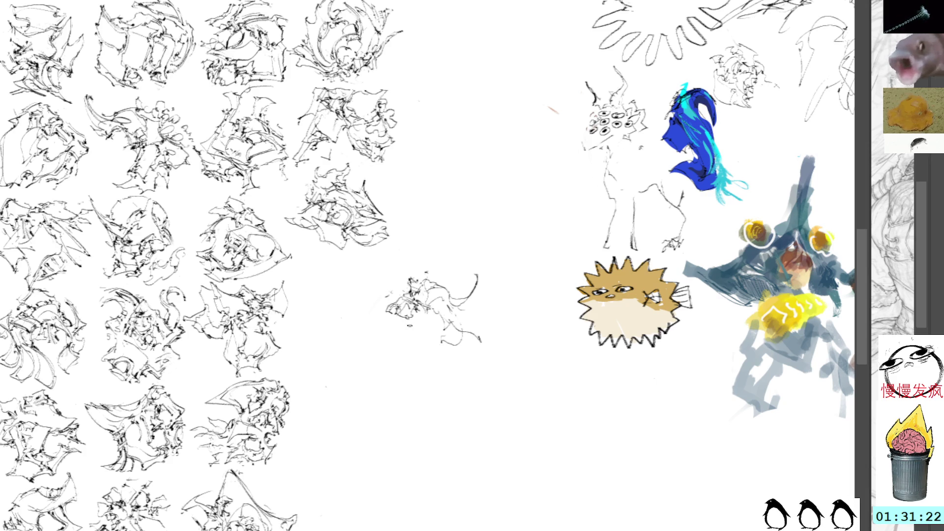
- Thicken the curling sketch with several more ink strokes, then put it into free transform
mouse_move(405, 329)
left_mouse_down()
mouse_move(419, 323)
mouse_move(426, 340)
left_mouse_up()
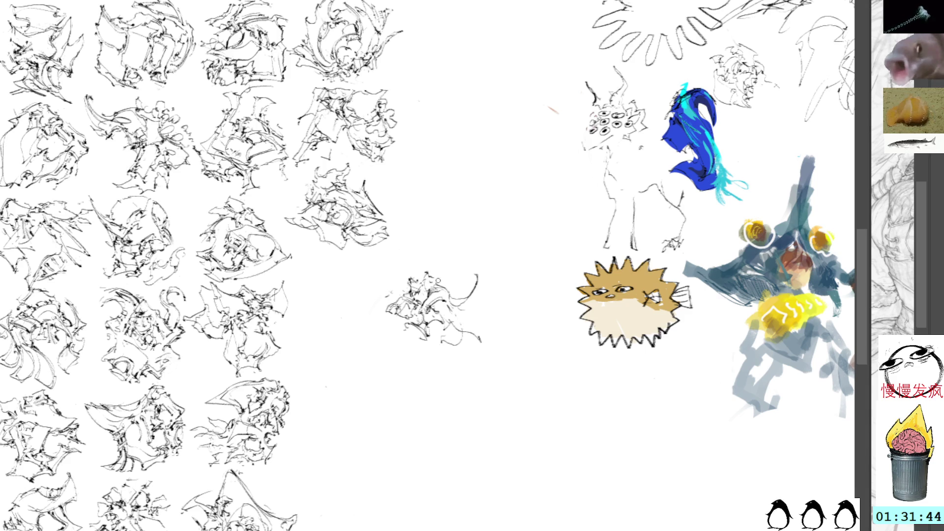
left_click_drag(433, 278, 455, 277)
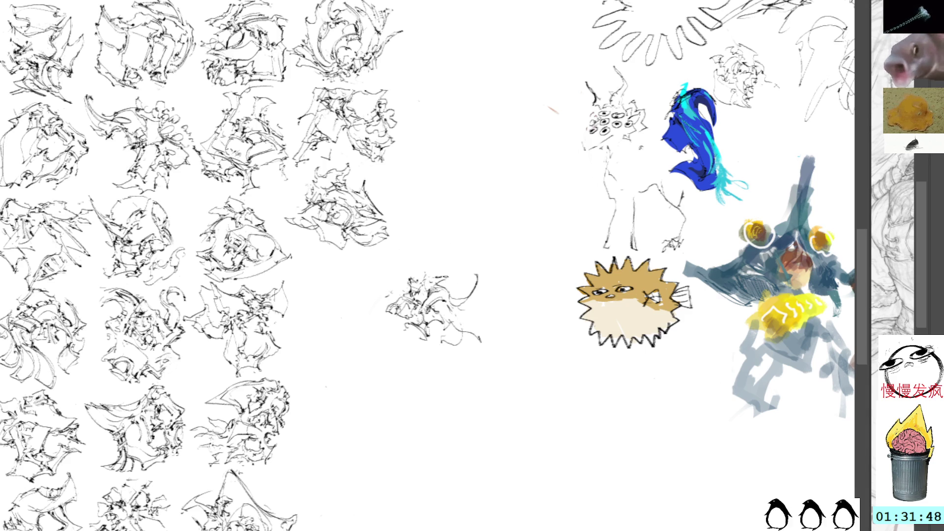
left_click_drag(420, 275, 435, 270)
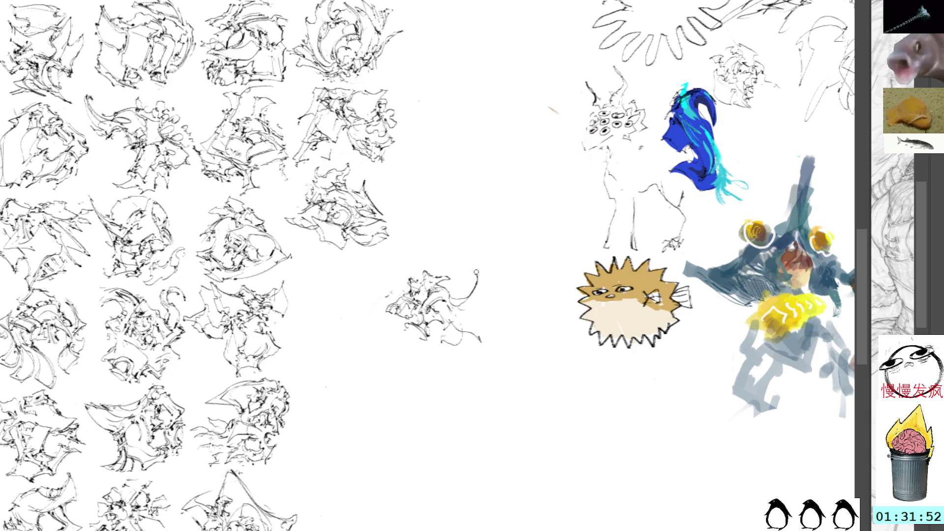
left_click_drag(482, 269, 480, 289)
mouse_move(452, 325)
left_mouse_down()
mouse_move(484, 351)
mouse_move(471, 295)
mouse_move(476, 302)
mouse_move(484, 275)
left_mouse_up()
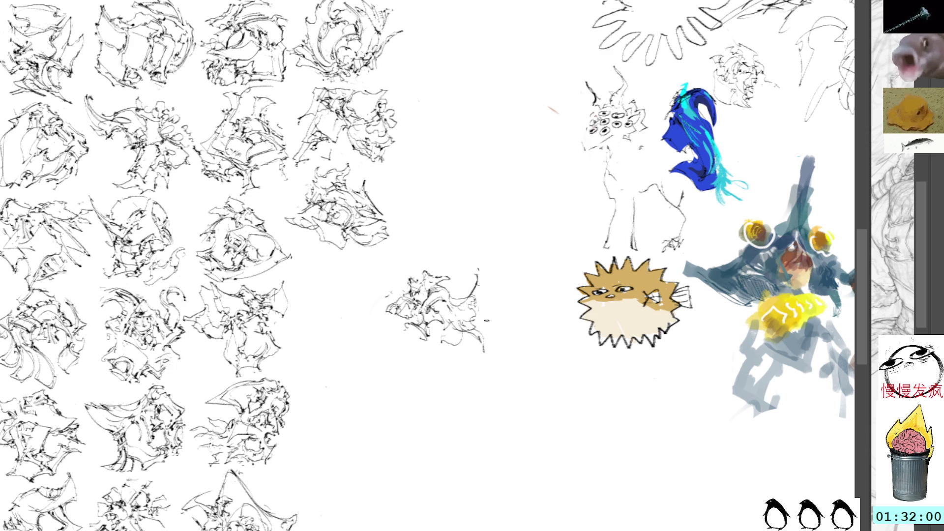
left_click_drag(485, 337, 492, 307)
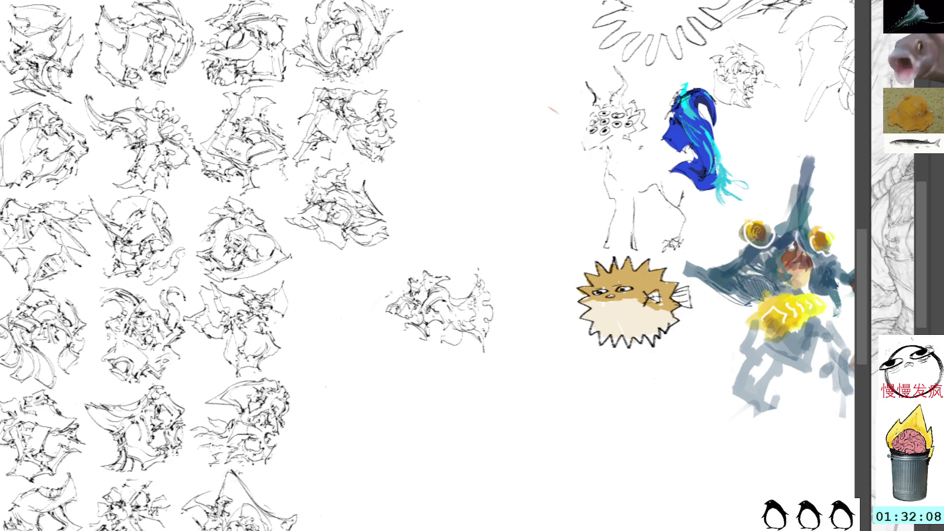
left_click_drag(476, 281, 491, 303)
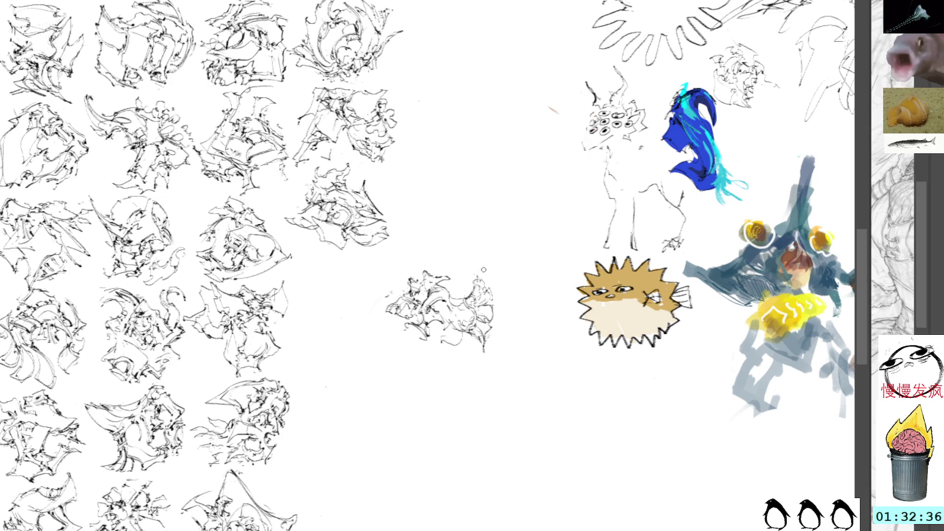
mouse_move(483, 273)
left_mouse_down()
mouse_move(494, 283)
mouse_move(441, 293)
mouse_move(374, 279)
left_mouse_up()
key("ctrl+t")
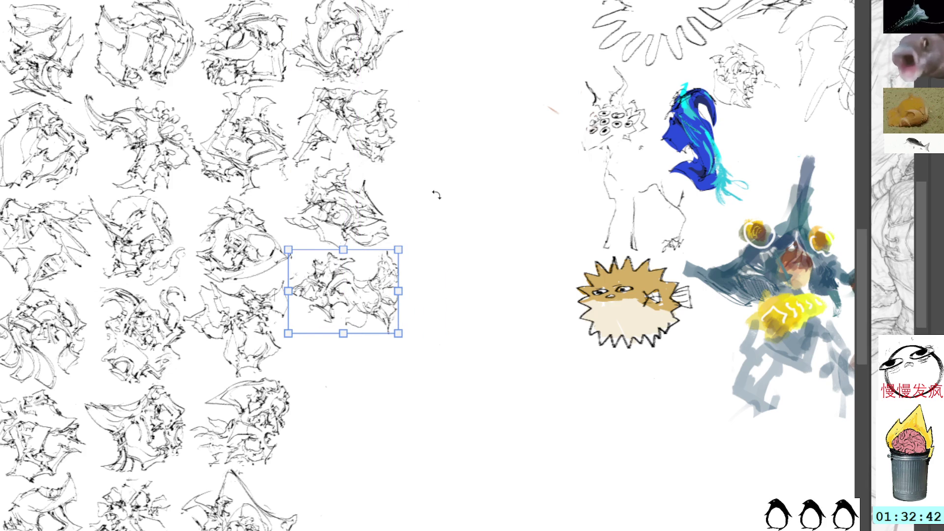
- Tilt the new sketch clockwise and align it under the grid column at the row's end
scroll(480, 251, "up", 10)
mouse_move(488, 235)
left_mouse_down()
mouse_move(488, 343)
mouse_move(509, 438)
mouse_move(563, 105)
mouse_move(554, 178)
mouse_move(488, 44)
left_mouse_up()
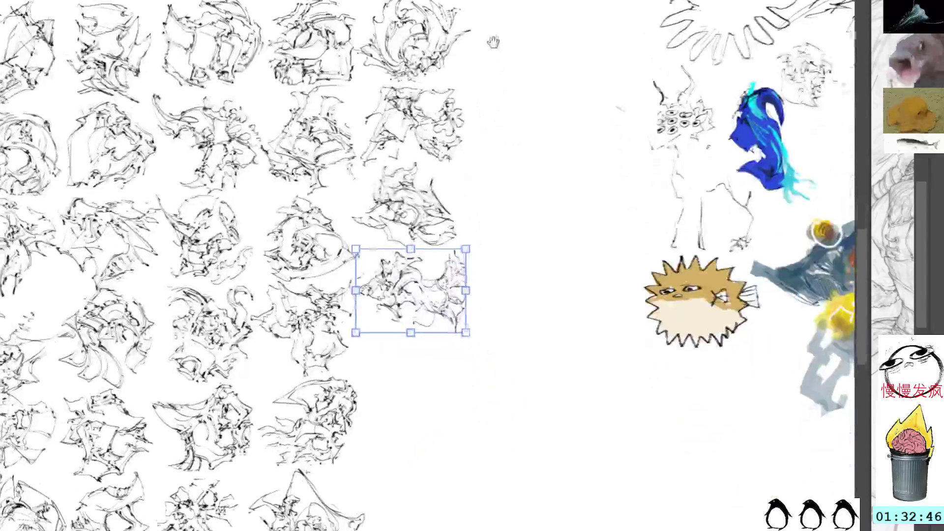
mouse_move(525, 194)
left_mouse_down()
mouse_move(473, 343)
mouse_move(518, 210)
mouse_move(506, 217)
mouse_move(455, 190)
left_mouse_up()
left_click_drag(412, 295, 405, 309)
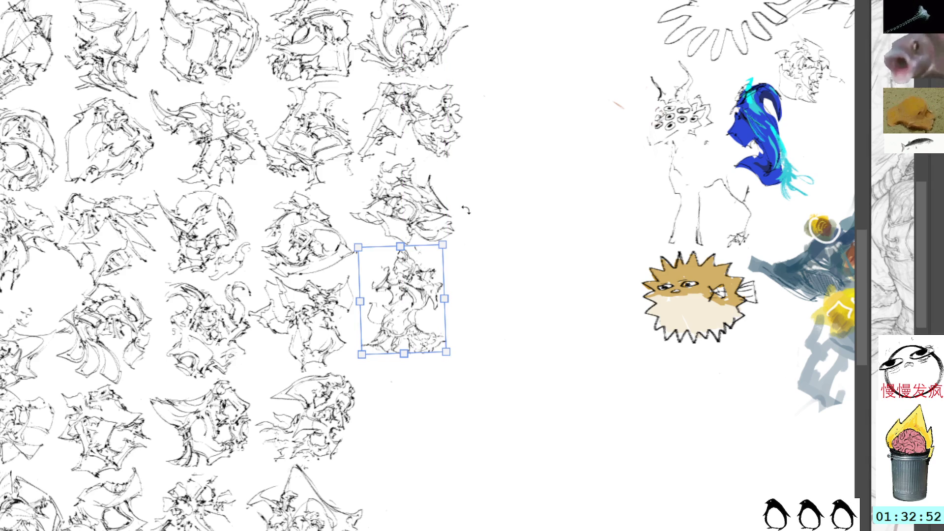
mouse_move(465, 217)
left_mouse_down()
mouse_move(494, 237)
mouse_move(509, 268)
left_mouse_up()
left_click_drag(420, 298, 436, 276)
left_click_drag(493, 219, 505, 234)
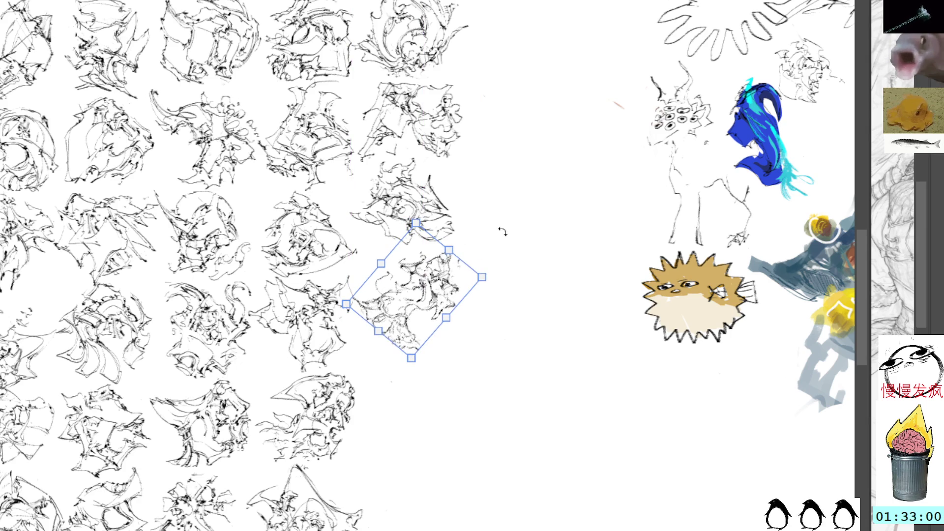
left_click_drag(440, 279, 439, 276)
key("Return")
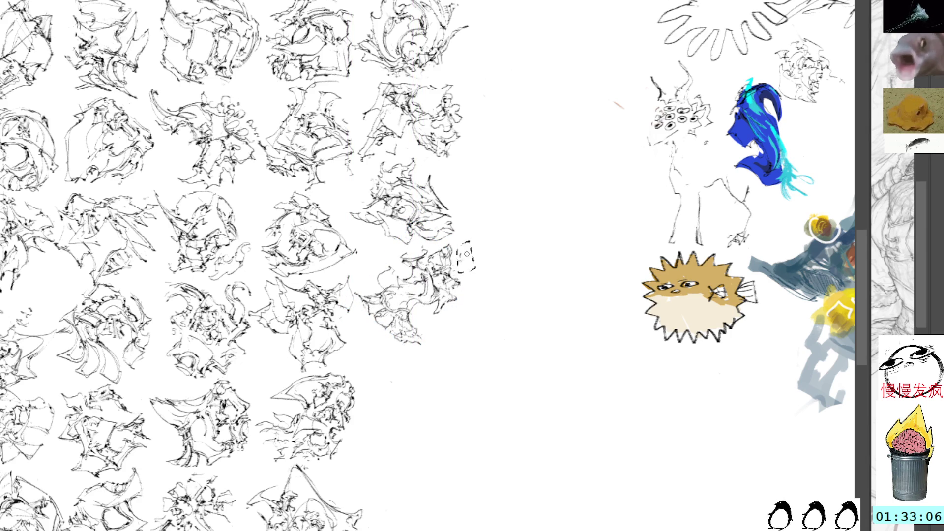
scroll(507, 161, "down", 2)
- Pan to the empty canvas right of the grid and draw a tiny scribble there
scroll(495, 257, "up", 3)
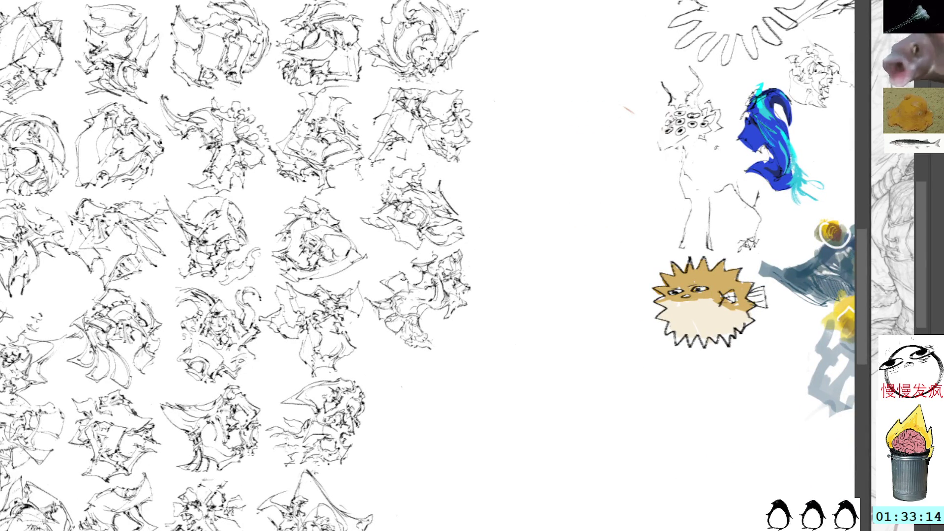
mouse_move(526, 250)
left_mouse_down()
mouse_move(521, 213)
mouse_move(489, 264)
mouse_move(453, 187)
mouse_move(436, 114)
left_mouse_up()
scroll(421, 194, "up", 2)
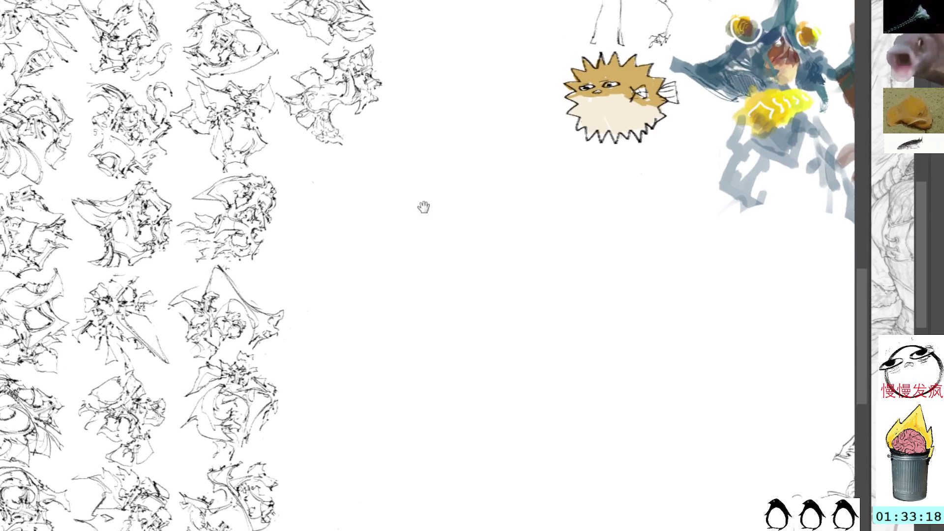
mouse_move(405, 255)
left_mouse_down()
mouse_move(431, 264)
mouse_move(418, 278)
mouse_move(394, 273)
mouse_move(421, 285)
left_mouse_up()
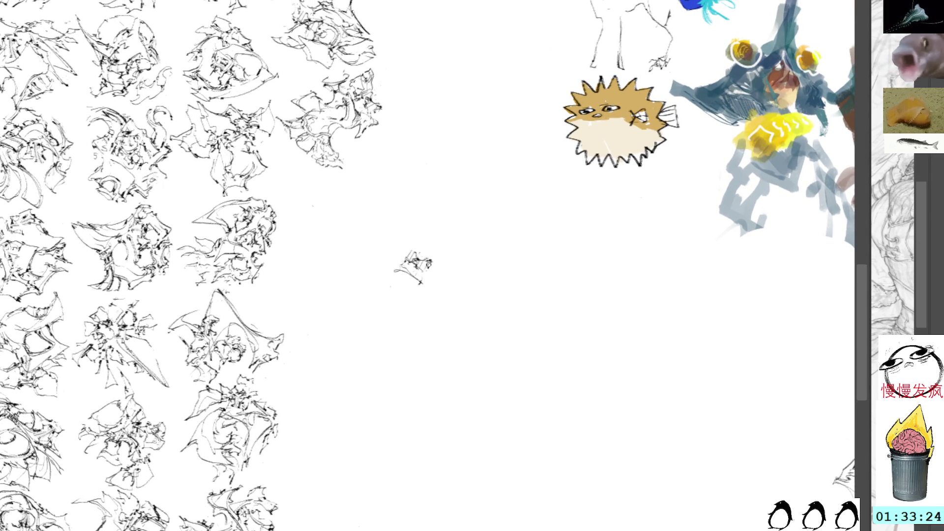
- Add a zigzag stroke and extend the scribble's right edge to widen it
mouse_move(413, 282)
left_mouse_down()
mouse_move(392, 300)
mouse_move(425, 317)
mouse_move(433, 307)
mouse_move(400, 288)
mouse_move(425, 305)
mouse_move(447, 268)
mouse_move(457, 296)
mouse_move(467, 266)
left_mouse_up()
mouse_move(454, 268)
left_mouse_down()
mouse_move(465, 269)
mouse_move(433, 252)
mouse_move(455, 267)
mouse_move(438, 259)
left_mouse_up()
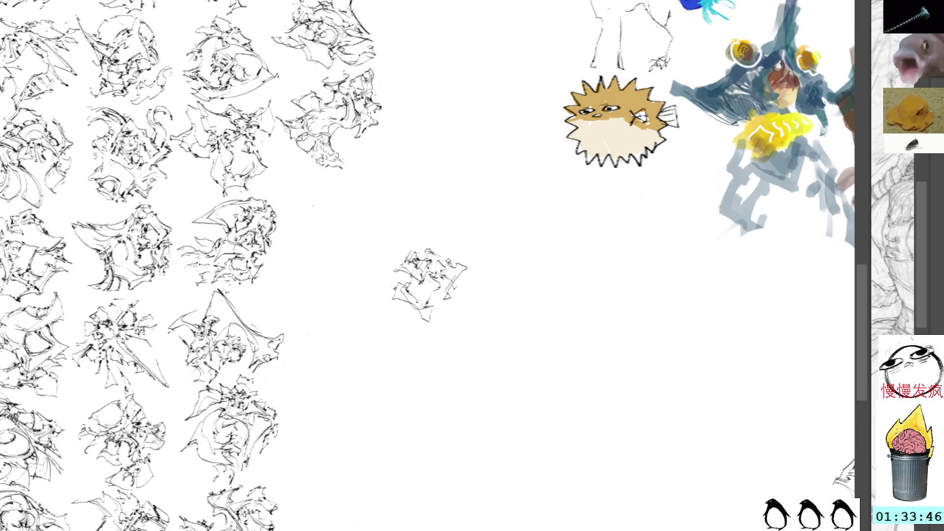
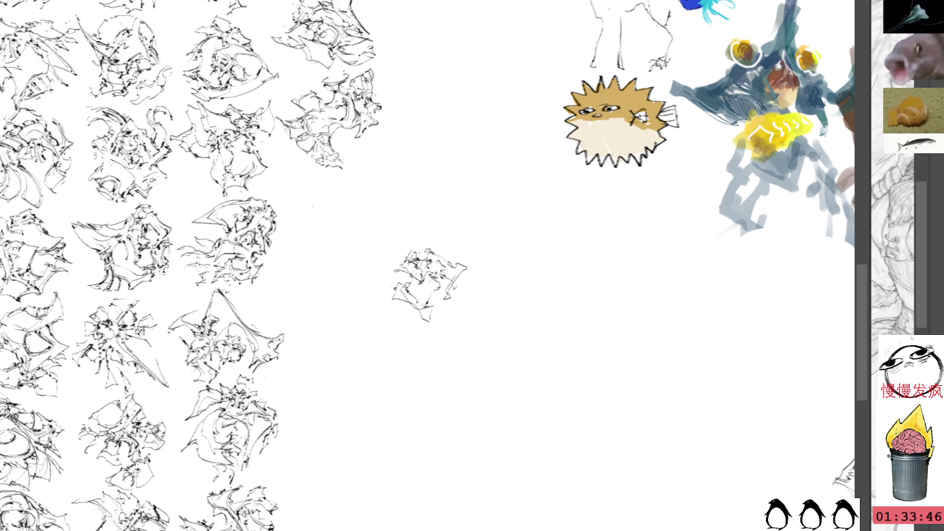
- Ink extra strokes along the small sketch's right and lower edges, then lasso its lower-left part
scroll(433, 265, "down", 2)
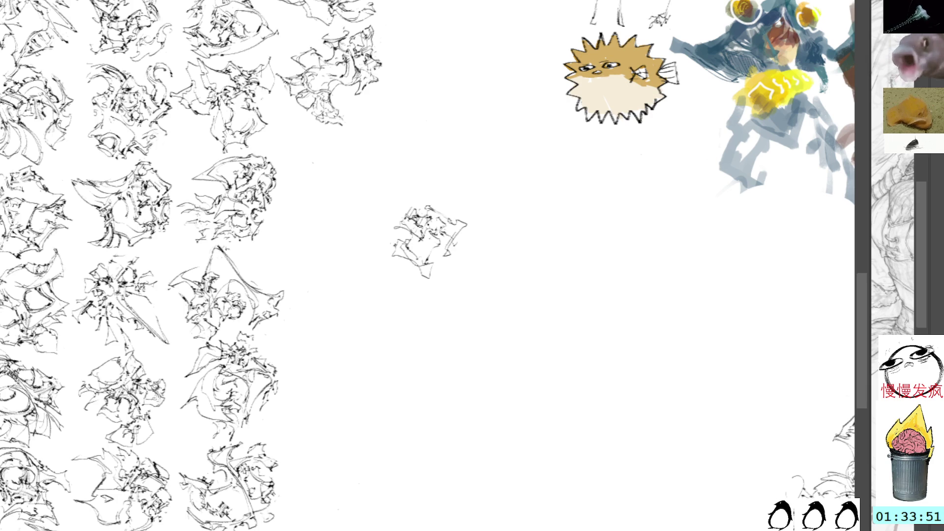
scroll(452, 207, "up", 2)
scroll(452, 207, "left", 1)
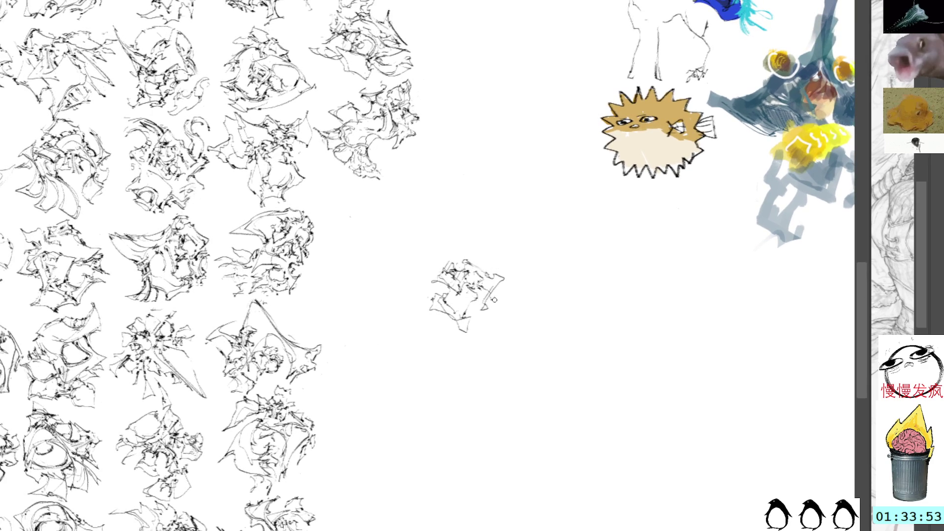
left_click_drag(488, 307, 495, 305)
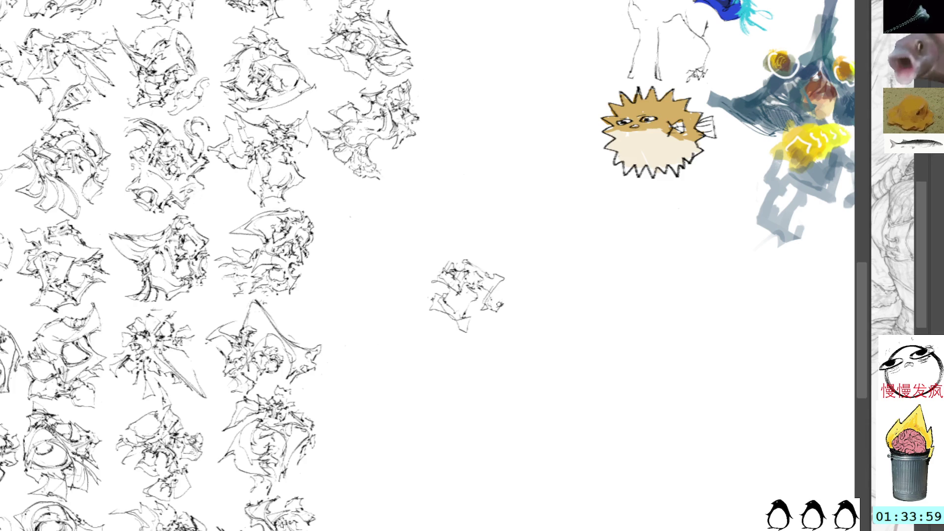
mouse_move(486, 309)
left_mouse_down()
mouse_move(503, 315)
mouse_move(507, 304)
left_mouse_up()
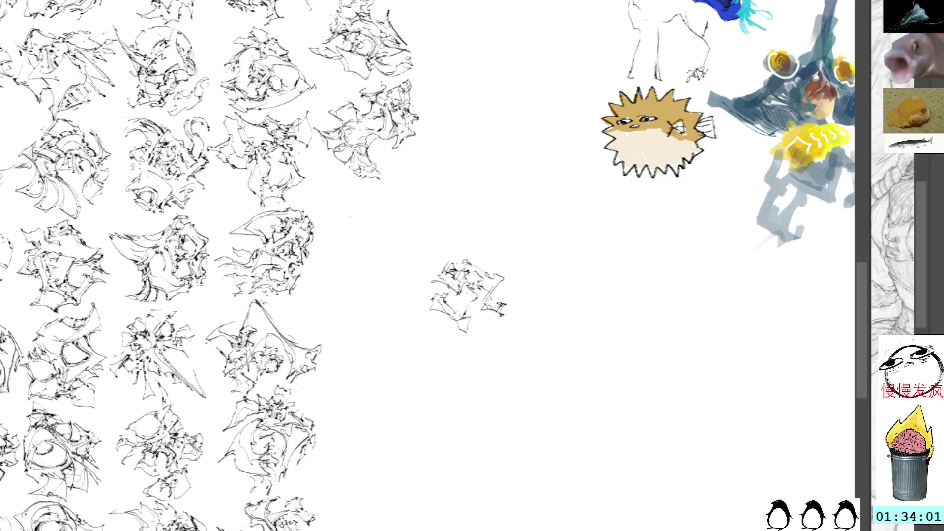
mouse_move(433, 305)
left_mouse_down()
mouse_move(413, 315)
mouse_move(427, 330)
mouse_move(410, 325)
mouse_move(432, 303)
mouse_move(418, 309)
mouse_move(427, 333)
left_mouse_up()
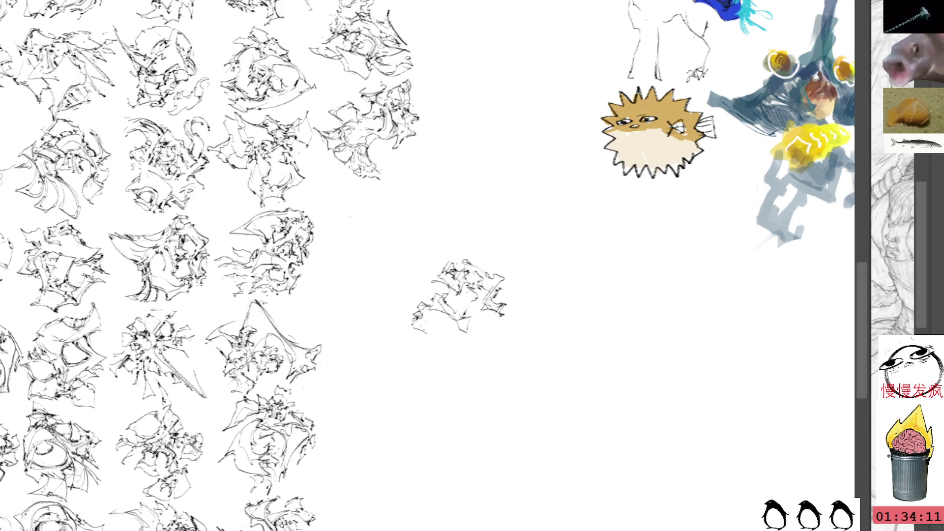
mouse_move(426, 314)
left_mouse_down()
mouse_move(416, 319)
mouse_move(429, 339)
mouse_move(430, 295)
left_mouse_up()
- Put the lower-left piece back and add ink strokes along the bottom of the small sketch
key("ctrl+z")
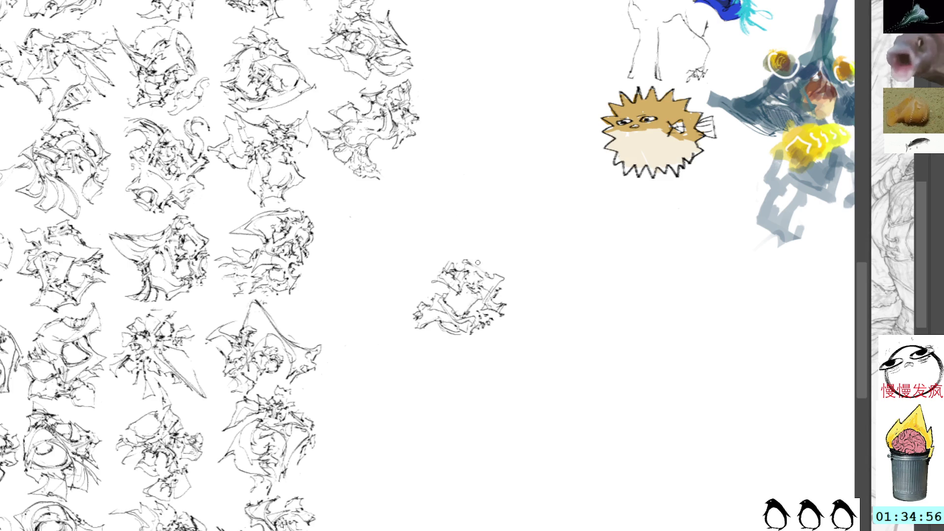
mouse_move(437, 323)
left_mouse_down()
mouse_move(429, 328)
mouse_move(462, 343)
mouse_move(449, 347)
mouse_move(455, 355)
left_mouse_up()
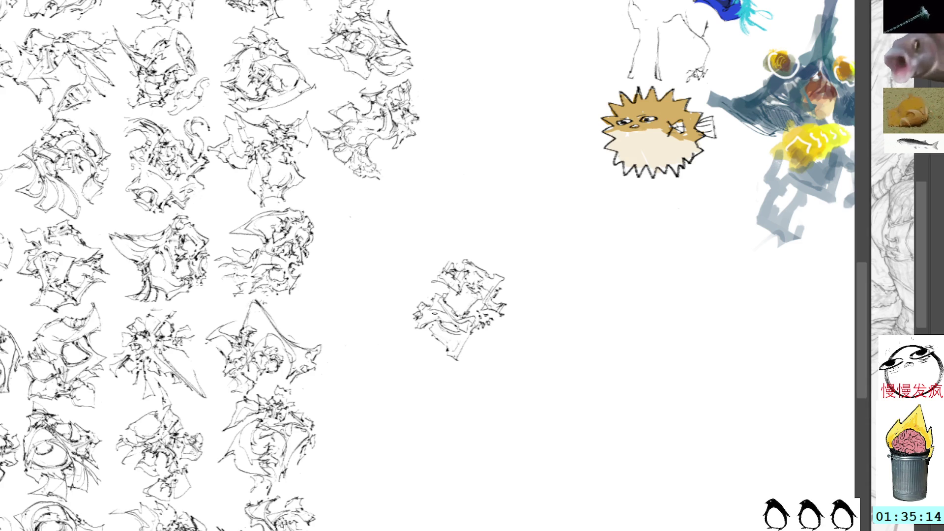
key("ctrl+t")
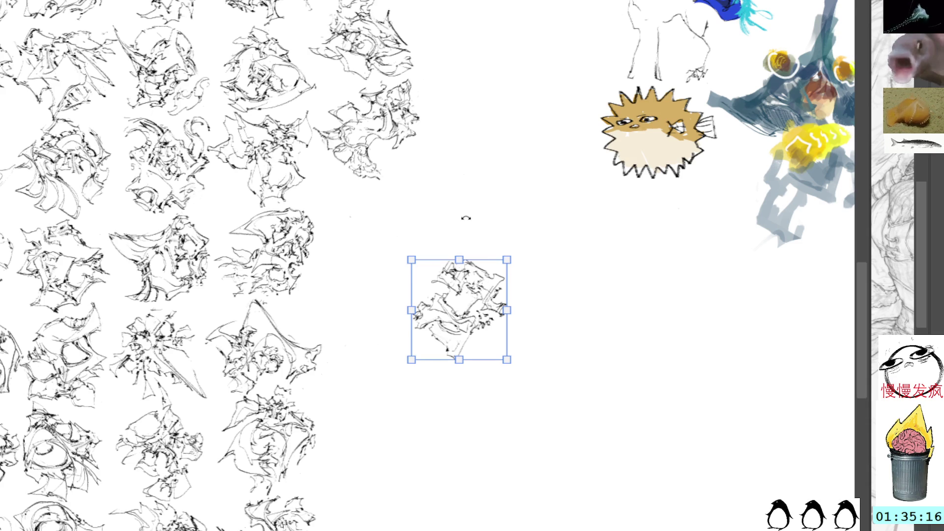
- Move the small sketch up-left into the end of the grid, discarding the tilt so it stays upright
left_click_drag(473, 304, 388, 243)
mouse_move(473, 211)
left_mouse_down()
mouse_move(478, 249)
mouse_move(502, 279)
mouse_move(480, 249)
mouse_move(346, 255)
mouse_move(338, 321)
left_mouse_up()
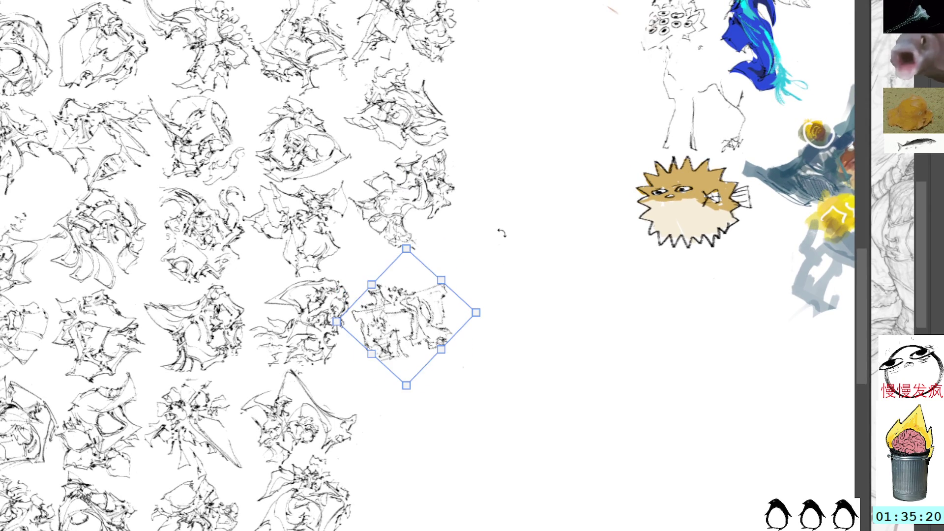
mouse_move(510, 204)
left_mouse_down()
mouse_move(541, 242)
mouse_move(531, 261)
mouse_move(512, 260)
left_mouse_up()
left_click_drag(417, 310, 420, 284)
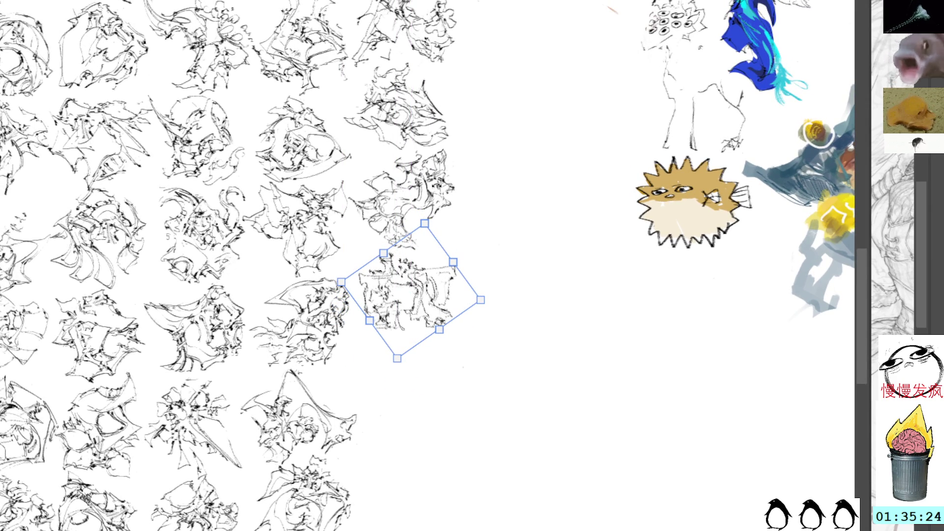
key("Left")
key("Left")
key("Left")
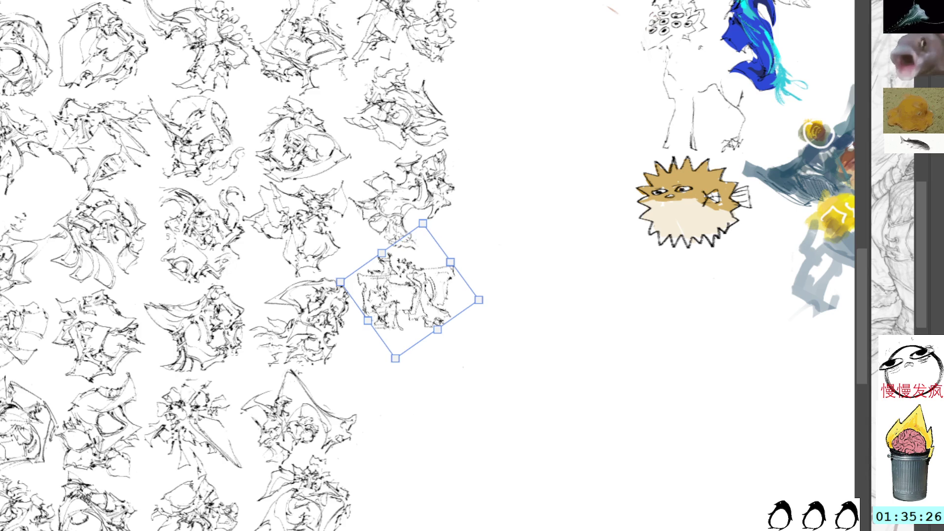
mouse_move(511, 224)
left_mouse_down()
mouse_move(516, 249)
mouse_move(521, 218)
left_mouse_up()
key("Escape")
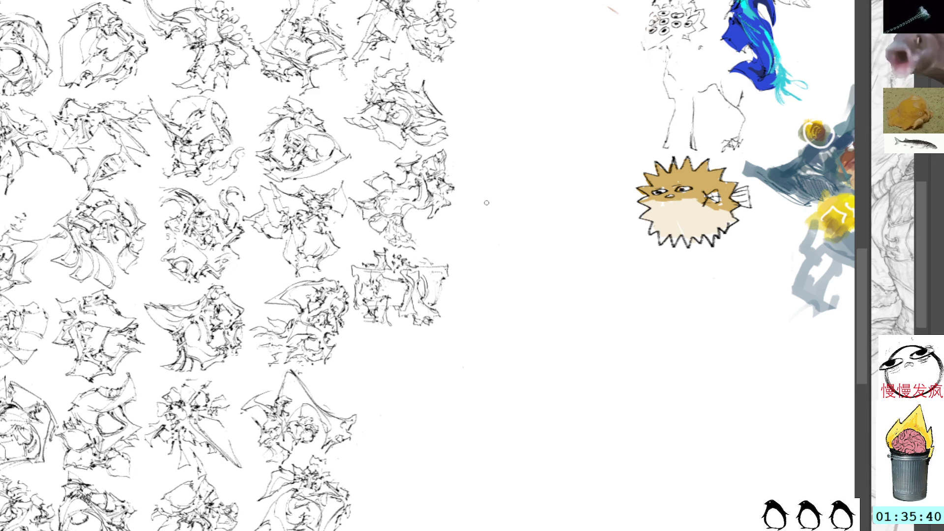
mouse_move(516, 258)
left_mouse_down()
mouse_move(511, 295)
mouse_move(485, 274)
left_mouse_up()
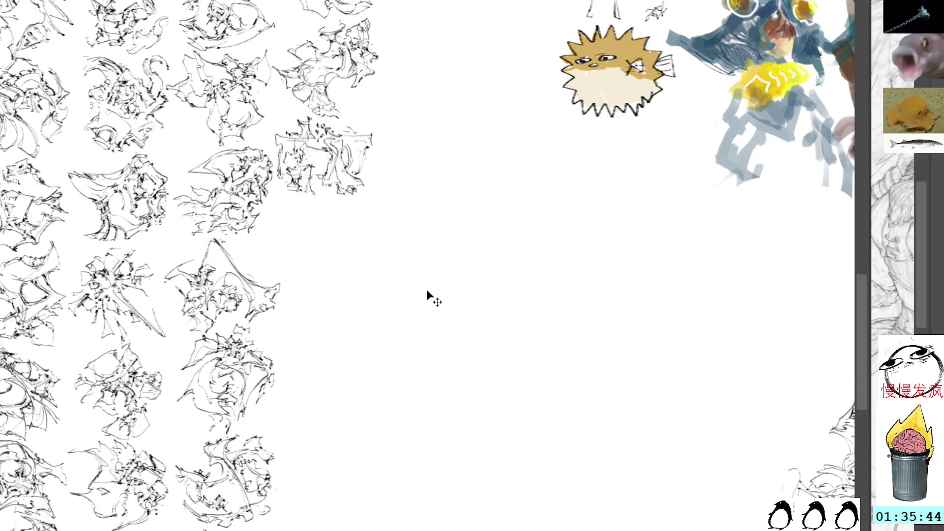
- Paste a small sketch fragment onto empty canvas and set it slightly down and right
key("ctrl+v")
key("ctrl+t")
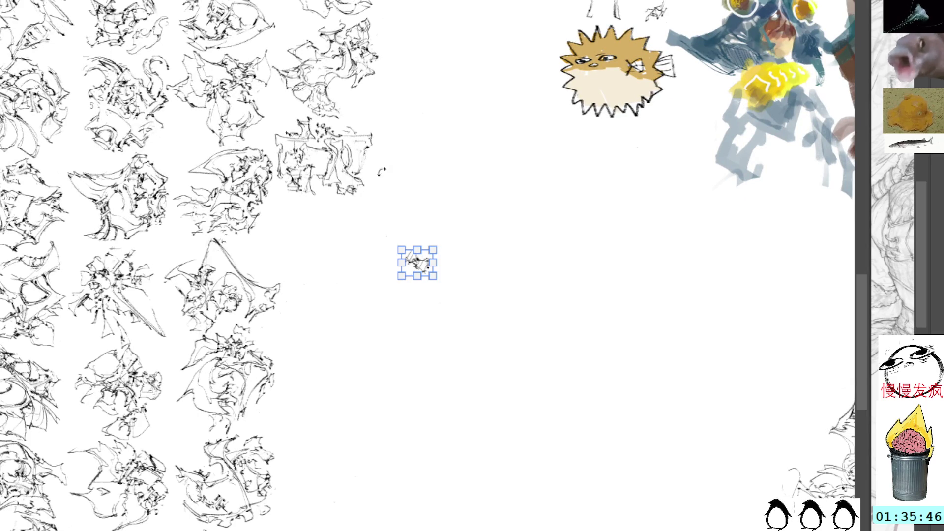
mouse_move(420, 264)
left_mouse_down()
mouse_move(440, 304)
mouse_move(409, 269)
left_mouse_up()
key("Return")
- Grow the fragment into a scribble with loops, a long tail, and curving side and top strokes
mouse_move(421, 318)
left_mouse_down()
mouse_move(410, 320)
mouse_move(462, 284)
mouse_move(449, 292)
left_mouse_up()
mouse_move(436, 297)
left_mouse_down()
mouse_move(455, 332)
mouse_move(469, 333)
mouse_move(440, 296)
left_mouse_up()
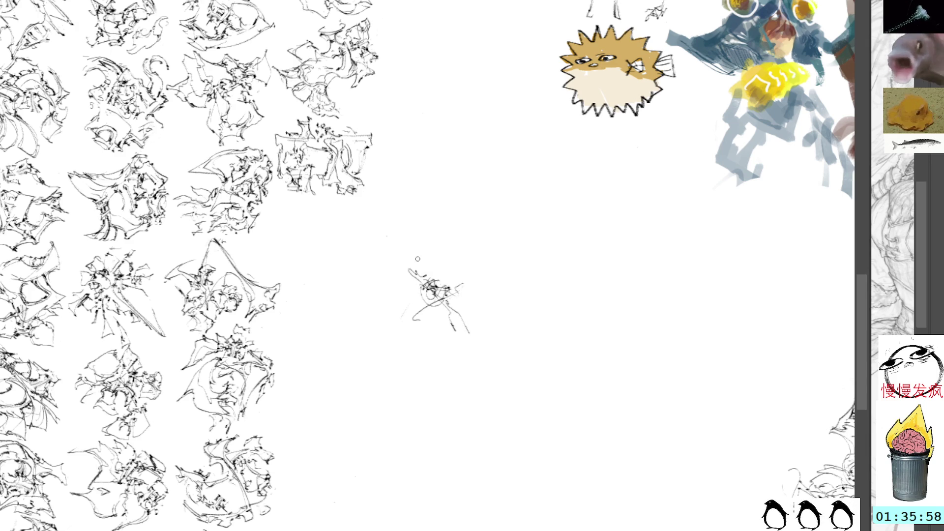
mouse_move(408, 280)
left_mouse_down()
mouse_move(392, 292)
mouse_move(401, 349)
mouse_move(419, 298)
mouse_move(419, 312)
mouse_move(458, 345)
left_mouse_up()
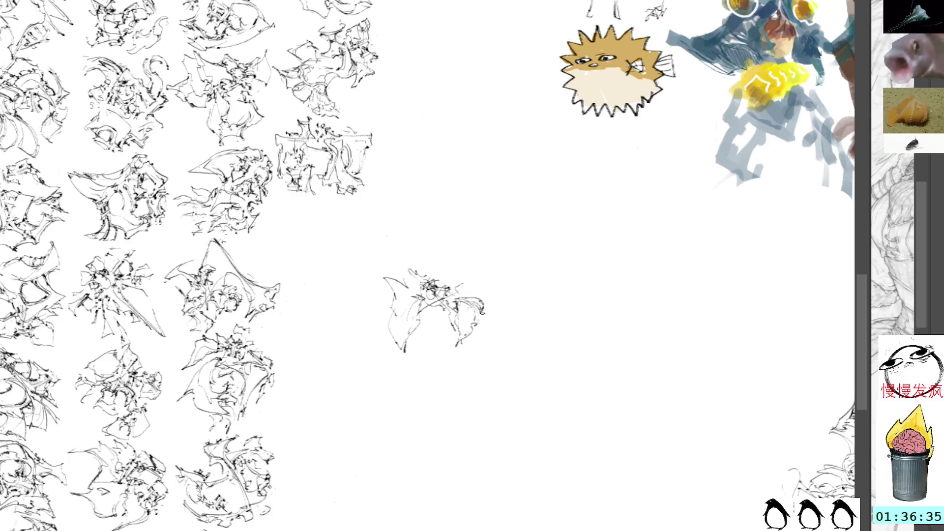
left_click_drag(432, 270, 463, 291)
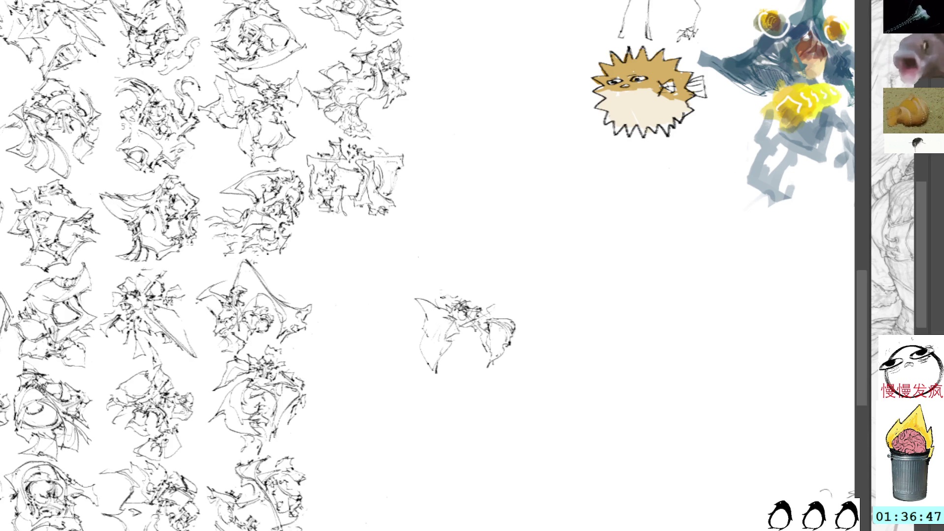
left_click_drag(454, 294, 470, 288)
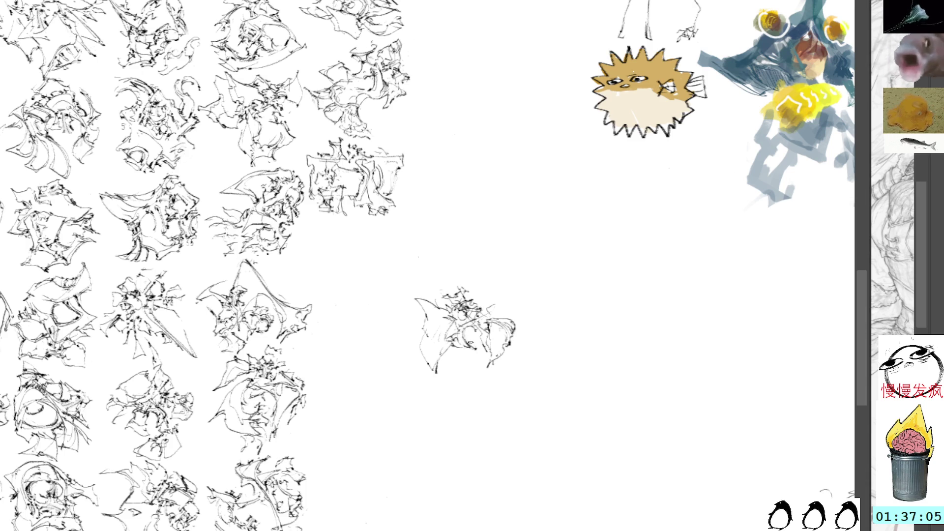
left_click_drag(471, 348, 482, 342)
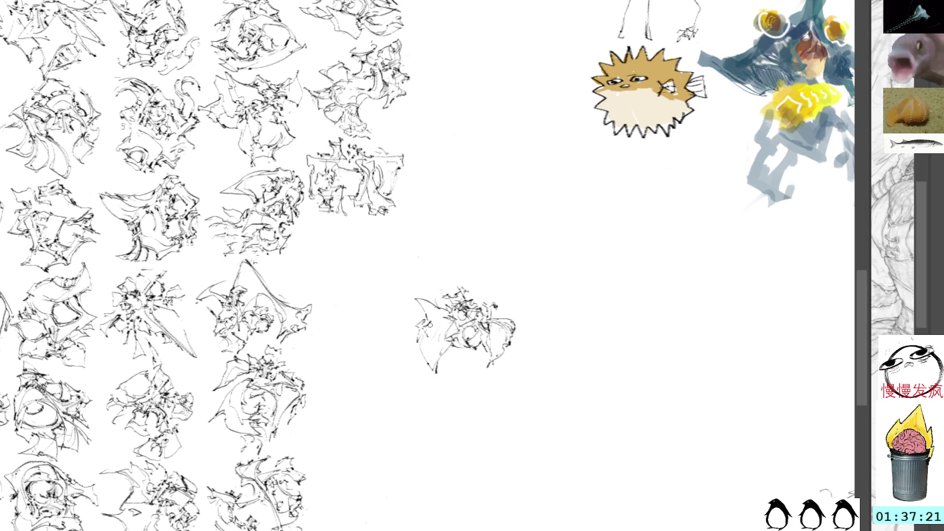
mouse_move(425, 317)
left_mouse_down()
mouse_move(414, 343)
mouse_move(418, 332)
left_mouse_up()
key("ctrl+z")
key("ctrl+z")
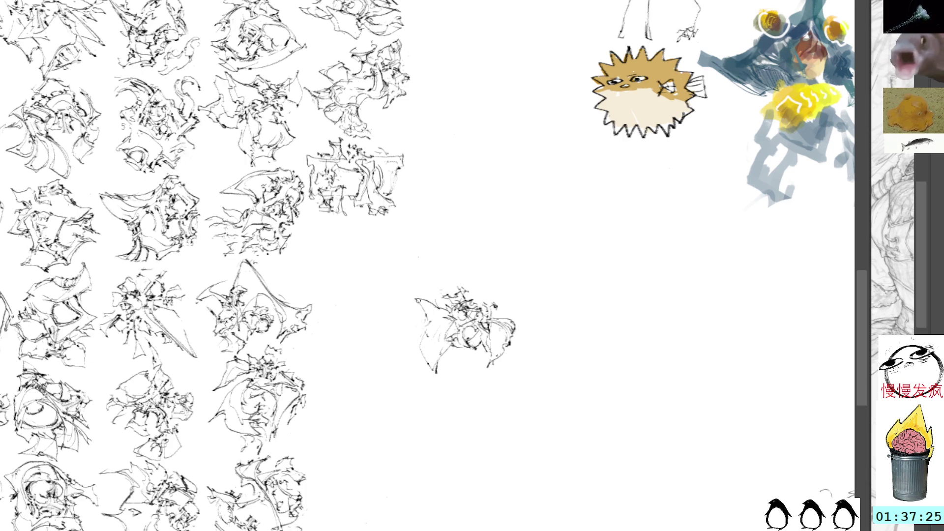
- Thicken the central sketch's left wing and top with ink, then shift it up-left toward the grid
mouse_move(419, 327)
left_mouse_down()
mouse_move(439, 315)
mouse_move(417, 342)
mouse_move(427, 370)
mouse_move(422, 356)
left_mouse_up()
mouse_move(434, 320)
left_mouse_down()
mouse_move(446, 314)
mouse_move(427, 344)
left_mouse_up()
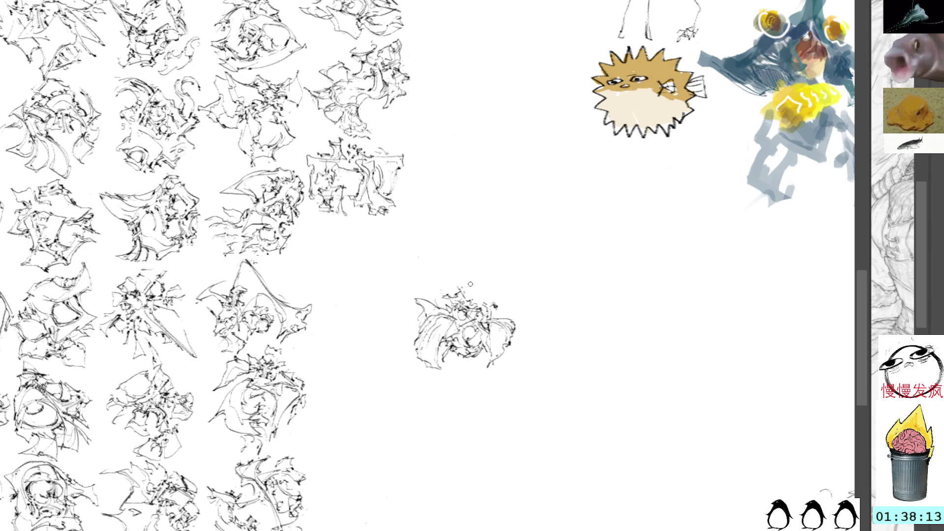
left_click_drag(470, 286, 491, 309)
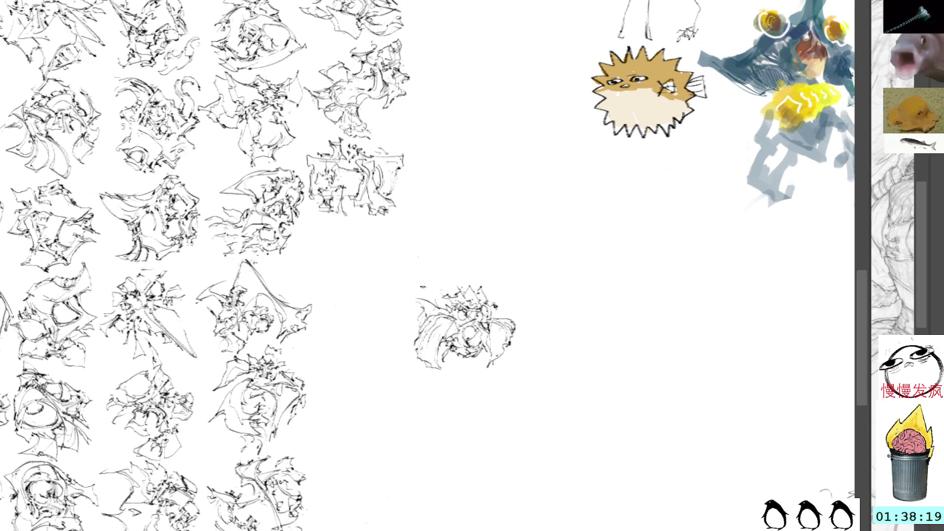
key("ctrl+t")
mouse_move(480, 327)
left_mouse_down()
mouse_move(364, 258)
mouse_move(371, 275)
mouse_move(368, 265)
left_mouse_up()
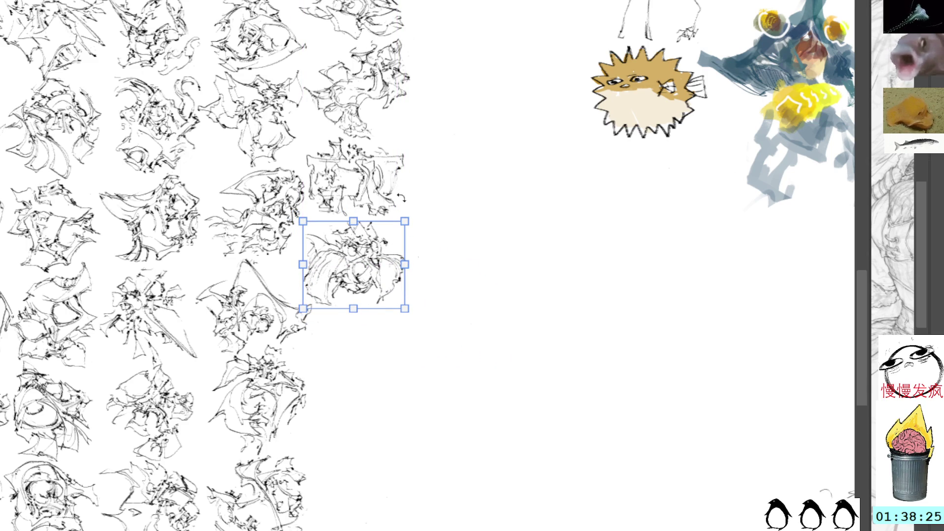
- Fix the central sketch in its grid spot, add a few strokes to it, and pan to empty canvas
key("Return")
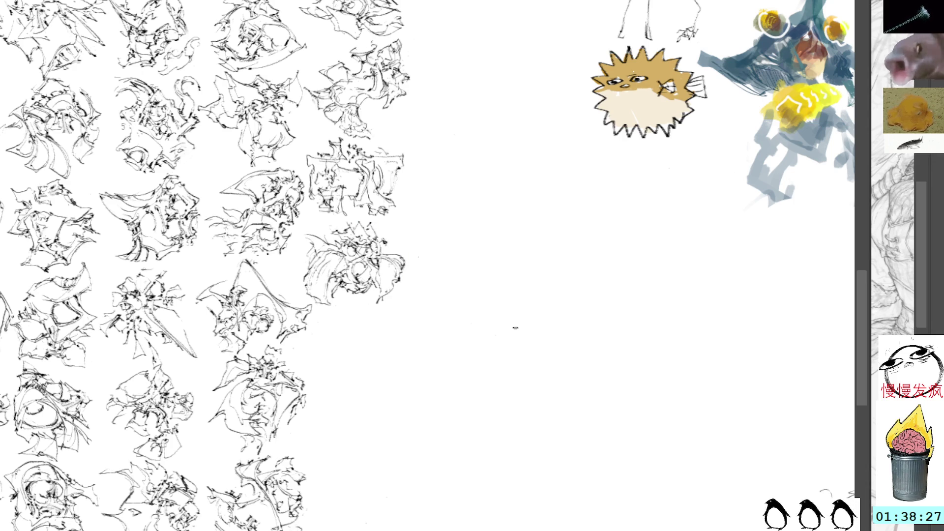
mouse_move(511, 337)
left_mouse_down()
mouse_move(503, 304)
mouse_move(474, 293)
mouse_move(499, 377)
left_mouse_up()
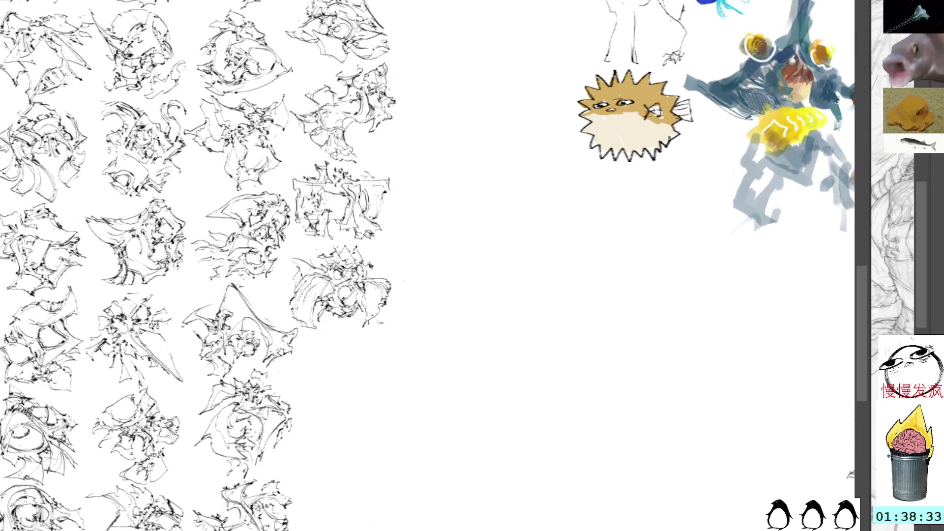
left_click_drag(377, 324, 394, 295)
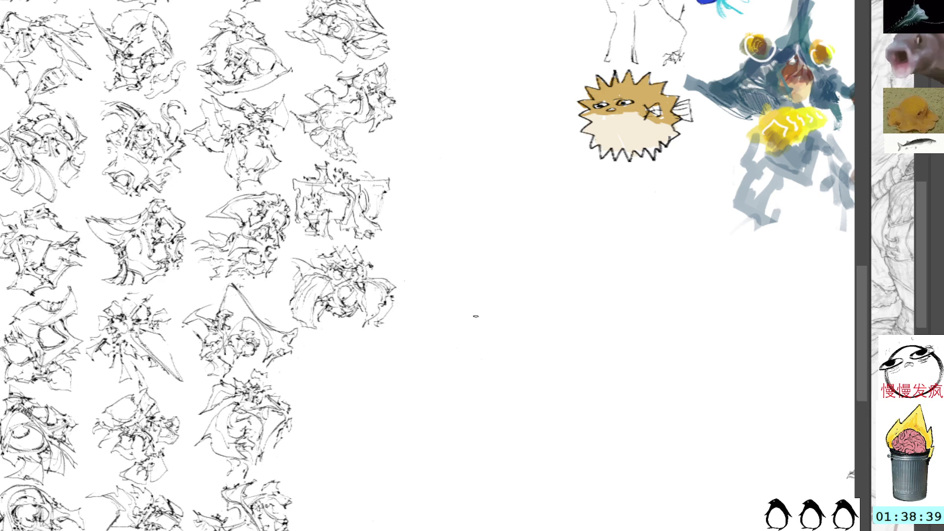
mouse_move(486, 316)
left_mouse_down()
mouse_move(459, 224)
mouse_move(452, 269)
mouse_move(414, 284)
mouse_move(431, 265)
left_mouse_up()
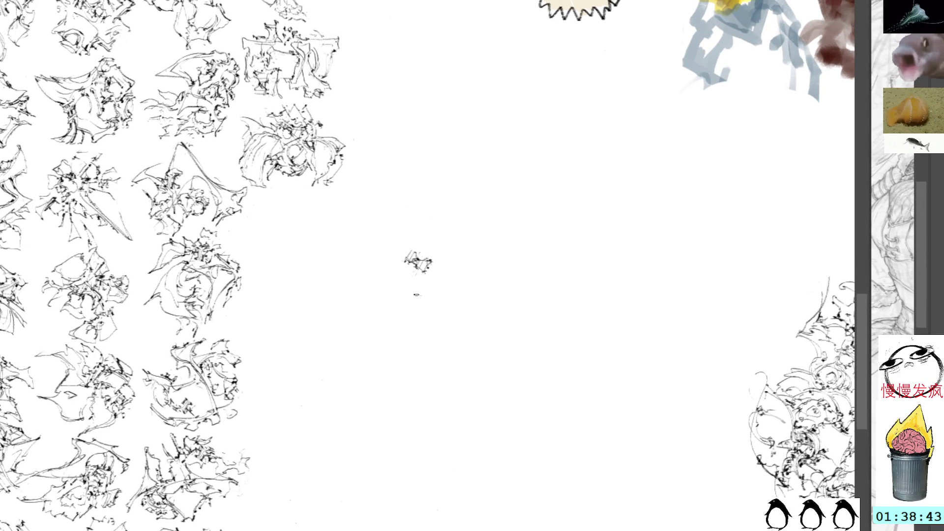
- Rotate the tiny mark about 90° and sweep out curved strokes topped by a head with an eye
key("ctrl+t")
left_click_drag(488, 238, 396, 212)
key("Return")
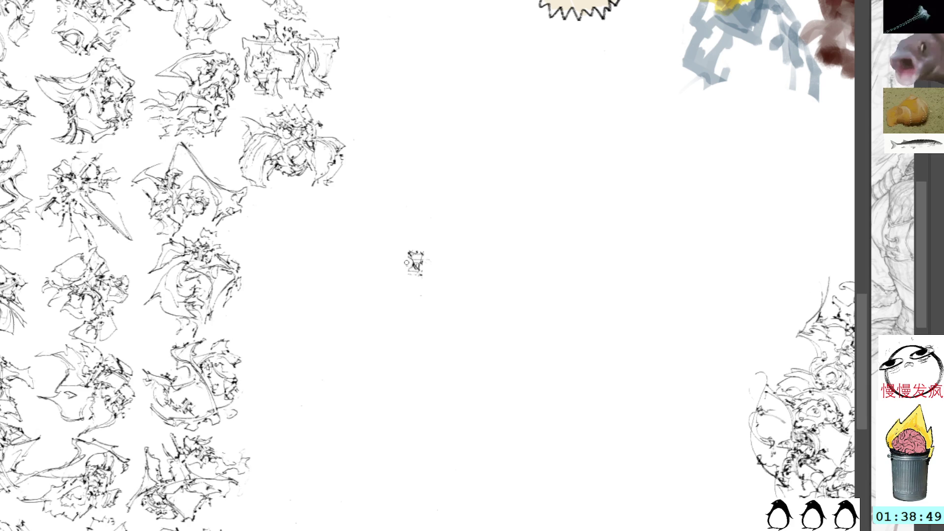
mouse_move(413, 269)
left_mouse_down()
mouse_move(376, 294)
mouse_move(447, 284)
mouse_move(440, 305)
mouse_move(428, 315)
mouse_move(406, 237)
mouse_move(424, 280)
mouse_move(457, 275)
left_mouse_up()
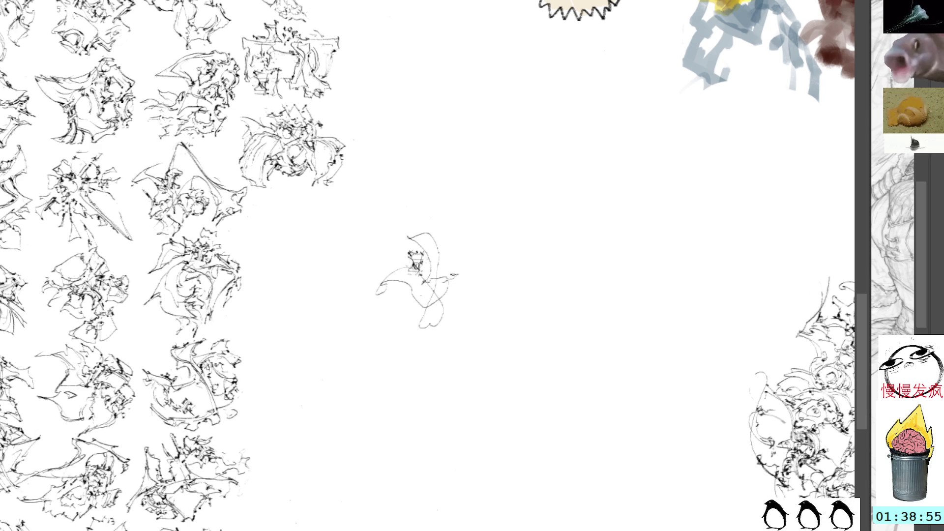
left_click_drag(418, 246, 429, 236)
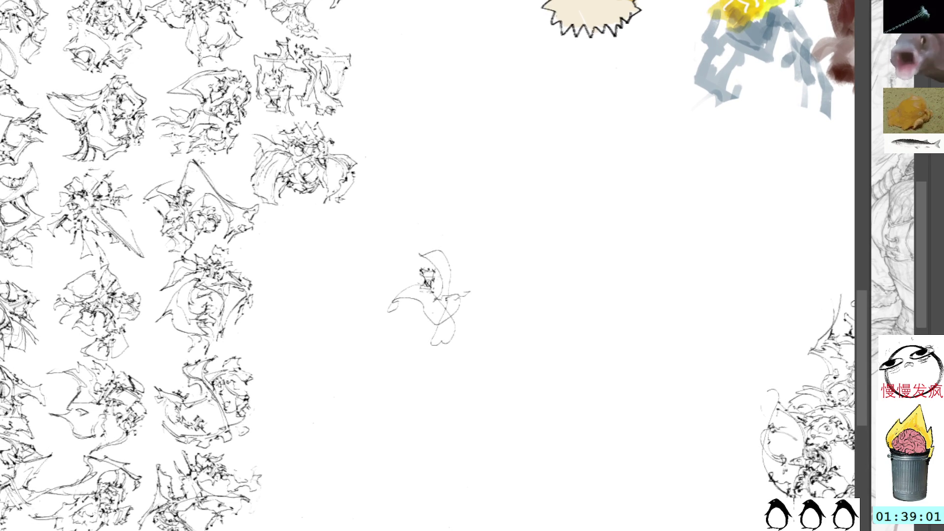
- Add beak and claw strokes, undoing unwanted marks, and finish with a small loop on the right
left_click_drag(441, 291, 453, 328)
key("ctrl+z")
key("ctrl+z")
key("ctrl+z")
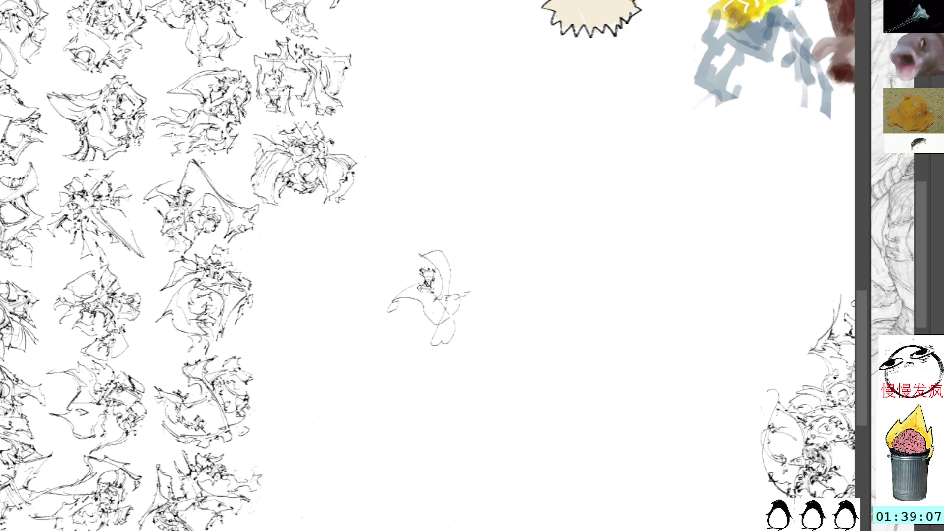
left_click_drag(421, 283, 391, 310)
key("ctrl+z")
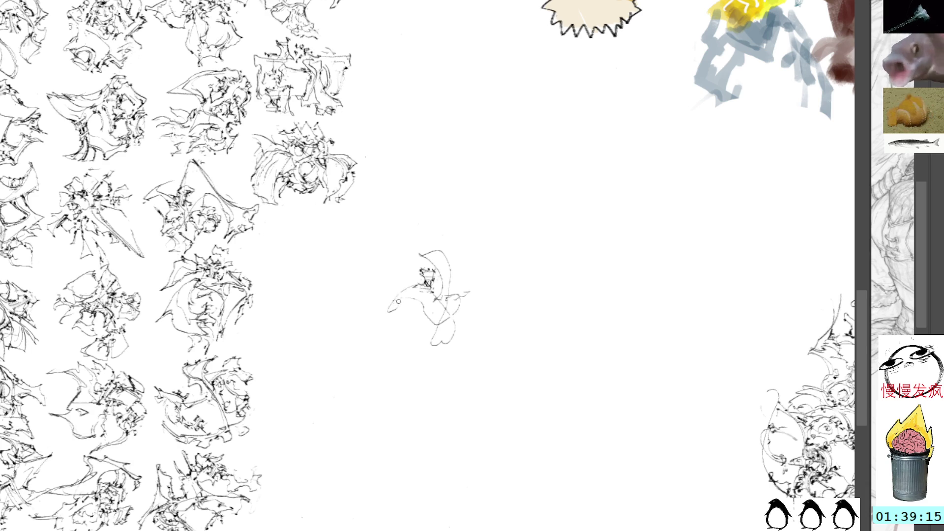
mouse_move(388, 312)
left_mouse_down()
mouse_move(379, 317)
mouse_move(401, 315)
mouse_move(403, 330)
mouse_move(407, 319)
mouse_move(420, 332)
mouse_move(433, 319)
left_mouse_up()
key("ctrl+z")
key("ctrl+z")
key("ctrl+z")
mouse_move(428, 329)
left_mouse_down()
mouse_move(435, 320)
mouse_move(414, 293)
mouse_move(400, 307)
mouse_move(425, 301)
mouse_move(427, 318)
mouse_move(449, 328)
mouse_move(431, 313)
mouse_move(436, 328)
mouse_move(458, 319)
left_mouse_up()
key("ctrl+z")
key("ctrl+z")
key("ctrl+z")
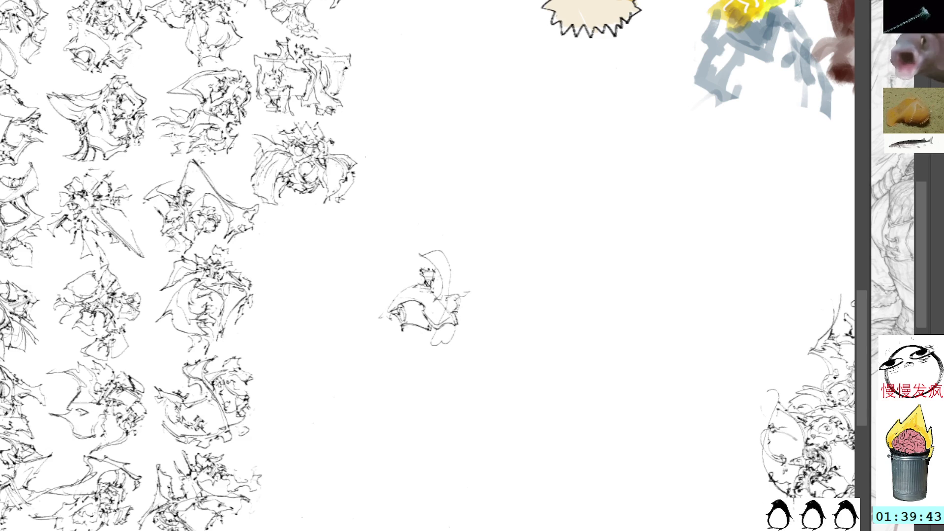
mouse_move(456, 322)
left_mouse_down()
mouse_move(467, 315)
mouse_move(458, 292)
mouse_move(468, 292)
left_mouse_up()
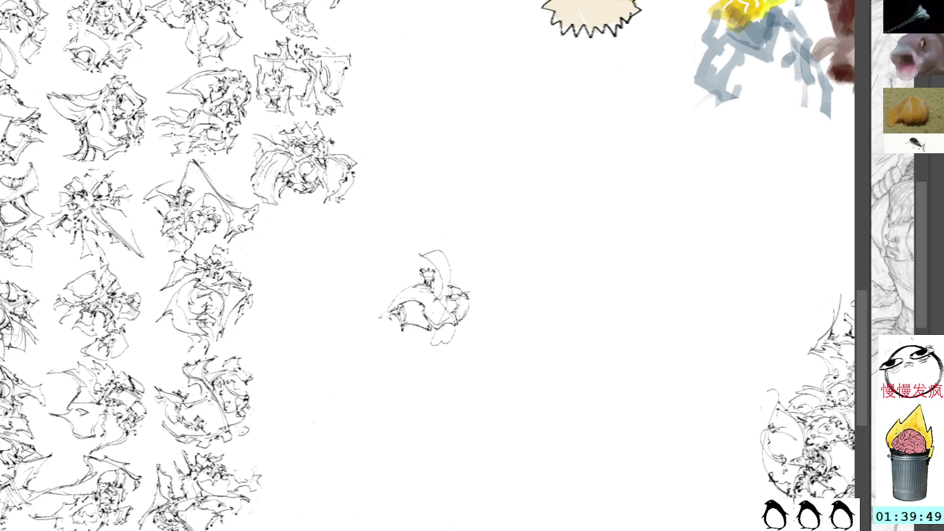
- Densify the figure's right loops, face, hood, head and left side, and draw a squiggle beside it
mouse_move(459, 280)
left_mouse_down()
mouse_move(447, 308)
mouse_move(465, 287)
mouse_move(447, 309)
mouse_move(457, 278)
mouse_move(448, 308)
mouse_move(426, 260)
mouse_move(448, 249)
mouse_move(454, 266)
mouse_move(435, 271)
mouse_move(445, 283)
mouse_move(437, 256)
mouse_move(443, 263)
mouse_move(426, 270)
mouse_move(435, 273)
mouse_move(435, 261)
mouse_move(442, 278)
left_mouse_up()
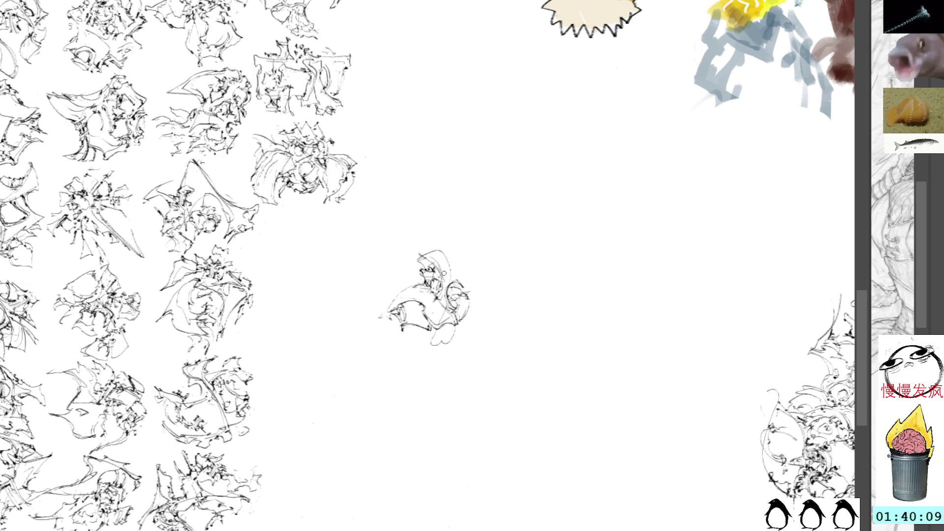
mouse_move(432, 283)
left_mouse_down()
mouse_move(436, 295)
mouse_move(448, 283)
left_mouse_up()
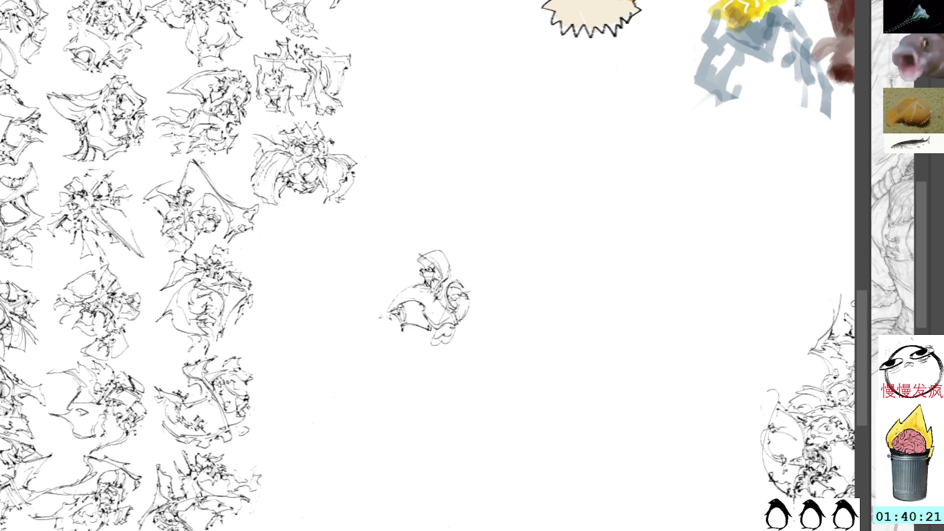
mouse_move(435, 330)
left_mouse_down()
mouse_move(457, 320)
mouse_move(460, 334)
left_mouse_up()
mouse_move(448, 266)
left_mouse_down()
mouse_move(437, 252)
mouse_move(415, 251)
mouse_move(445, 253)
mouse_move(445, 273)
left_mouse_up()
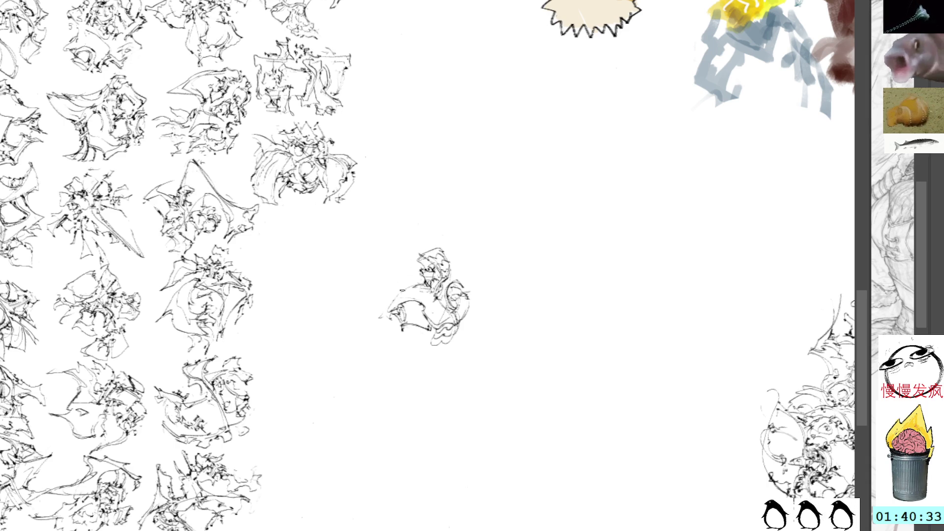
mouse_move(393, 297)
left_mouse_down()
mouse_move(386, 302)
mouse_move(420, 277)
left_mouse_up()
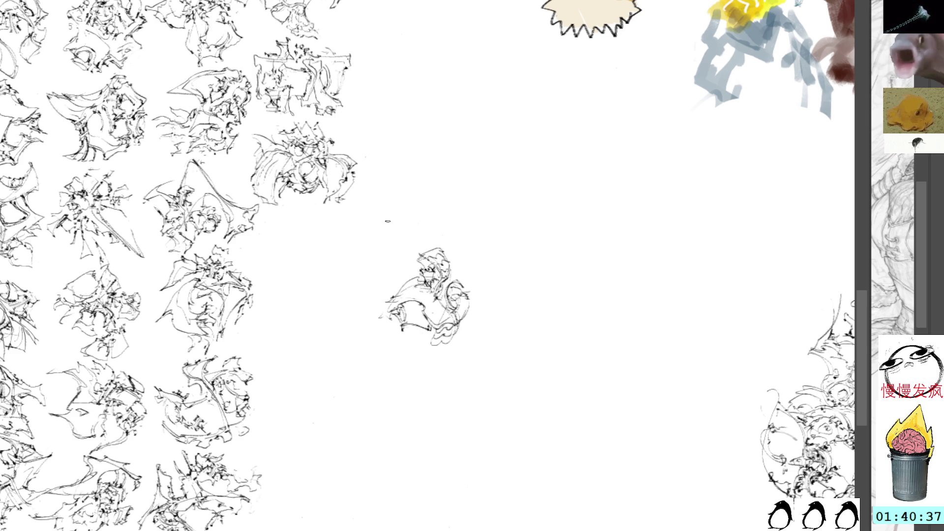
left_click_drag(357, 265, 384, 249)
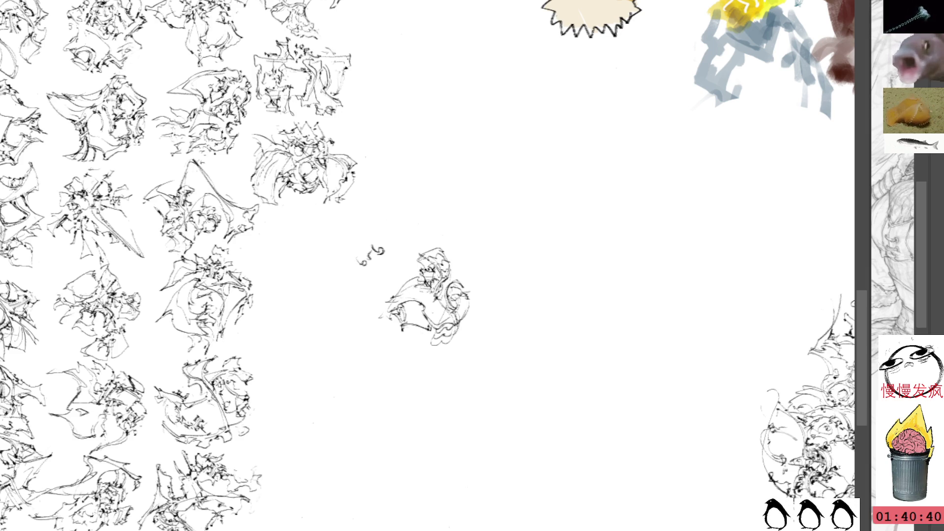
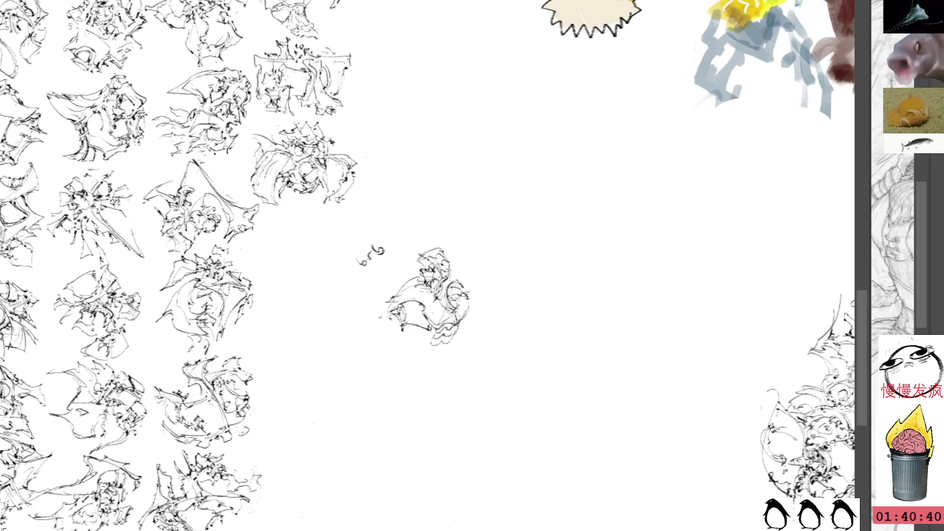
- Clear the stray scribble left of the newest doodle and move the doodle up beside the thumbnail column
mouse_move(367, 232)
left_mouse_down()
mouse_move(388, 235)
mouse_move(374, 227)
left_mouse_up()
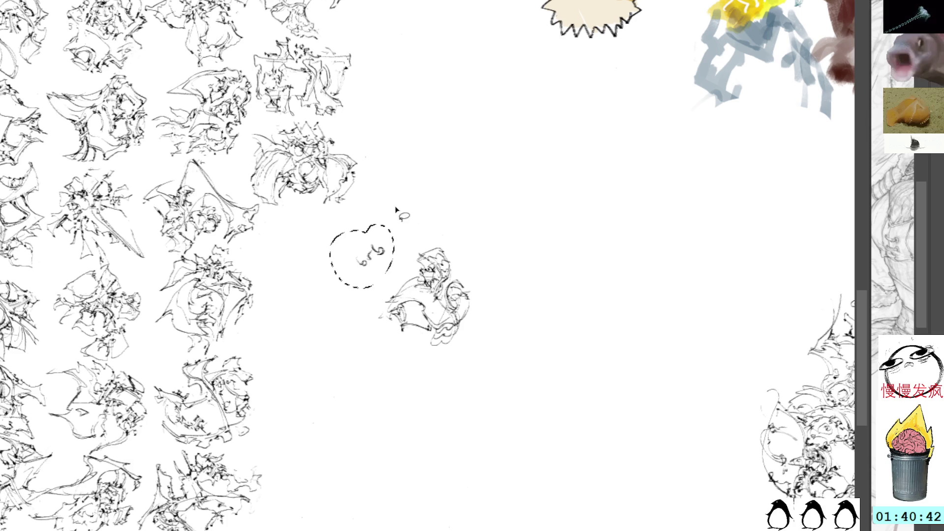
key("ctrl+d")
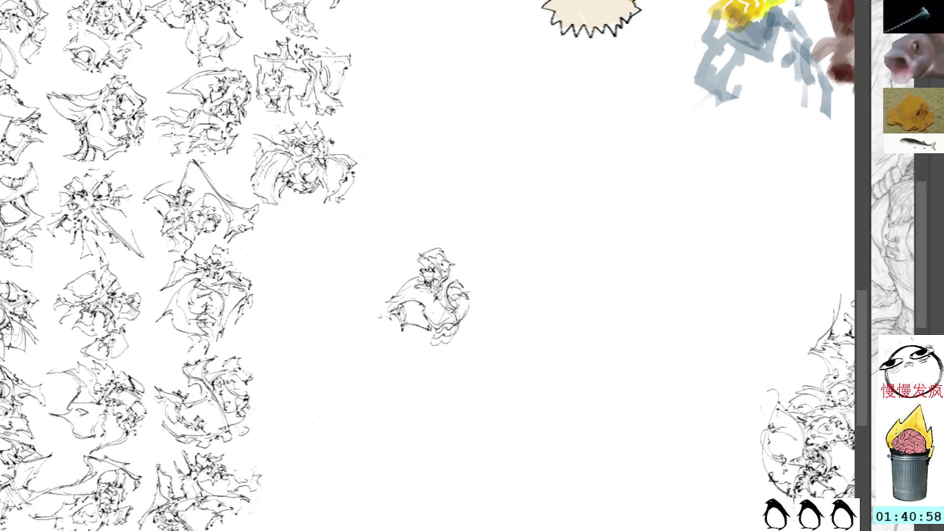
mouse_move(435, 283)
left_mouse_down()
mouse_move(403, 267)
mouse_move(308, 253)
mouse_move(315, 245)
mouse_move(311, 254)
left_mouse_up()
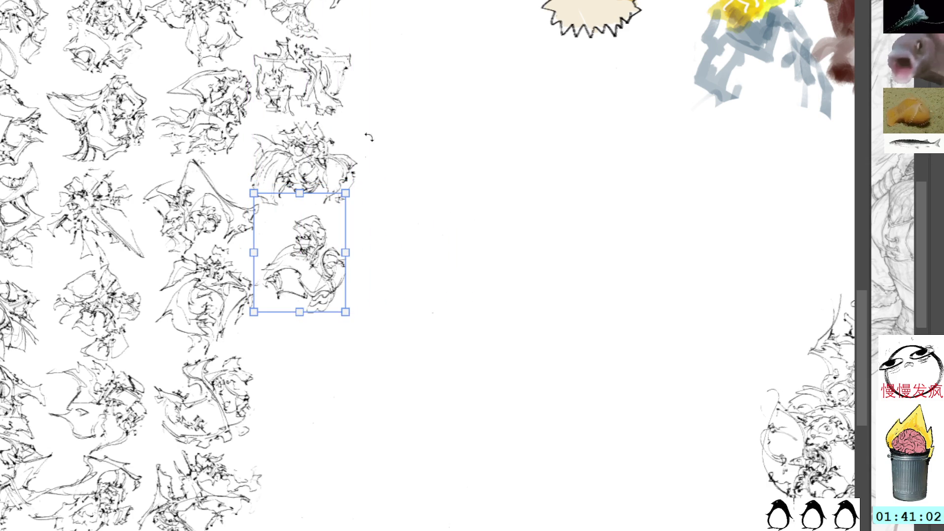
- Enlarge the newest doodle to match its neighbours and set it beside the third column
left_click_drag(437, 216, 521, 267)
mouse_move(429, 243)
left_mouse_down()
mouse_move(442, 221)
mouse_move(428, 238)
left_mouse_up()
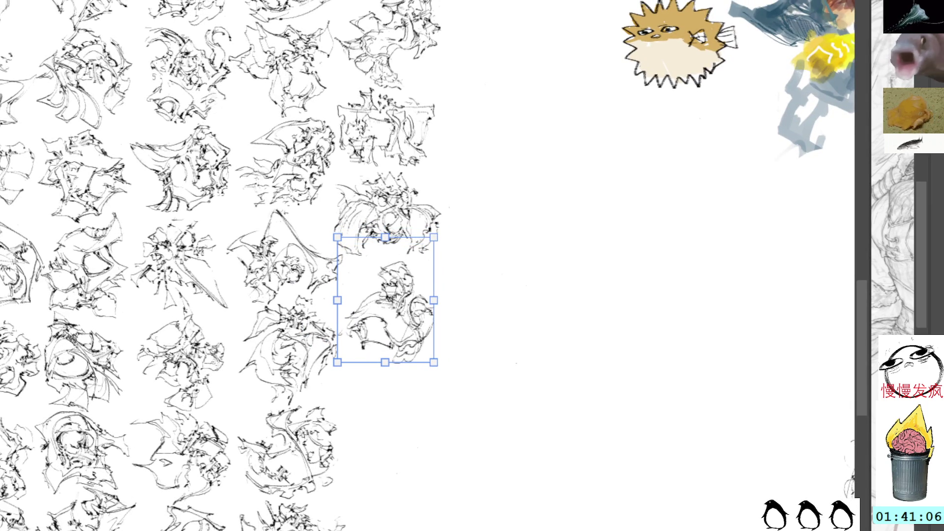
key("Return")
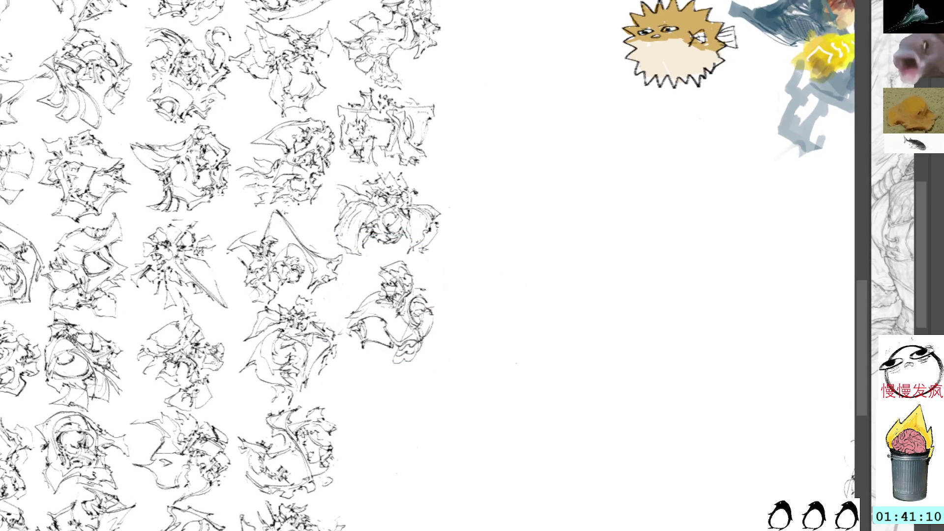
- Add a few ink strokes to the doodle's right edge, then pan to blank paper beside the grid
left_click_drag(426, 299, 438, 313)
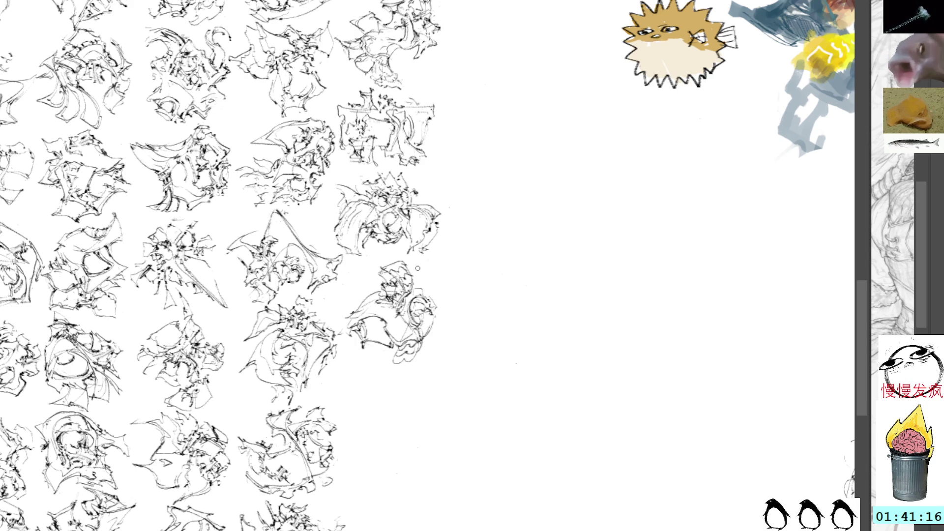
mouse_move(476, 318)
left_mouse_down()
mouse_move(495, 246)
mouse_move(470, 206)
mouse_move(476, 243)
mouse_move(437, 268)
left_mouse_up()
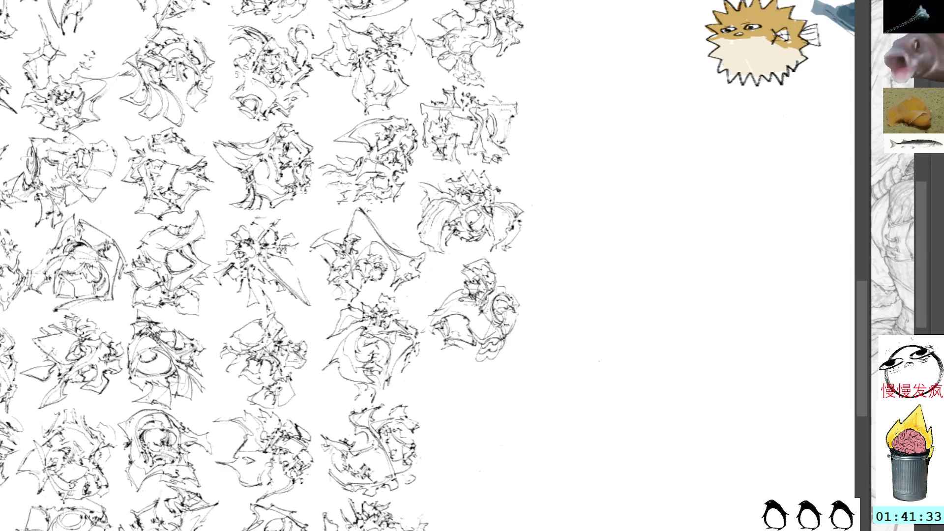
mouse_move(505, 330)
left_mouse_down()
mouse_move(523, 299)
mouse_move(502, 261)
mouse_move(488, 295)
mouse_move(517, 304)
left_mouse_up()
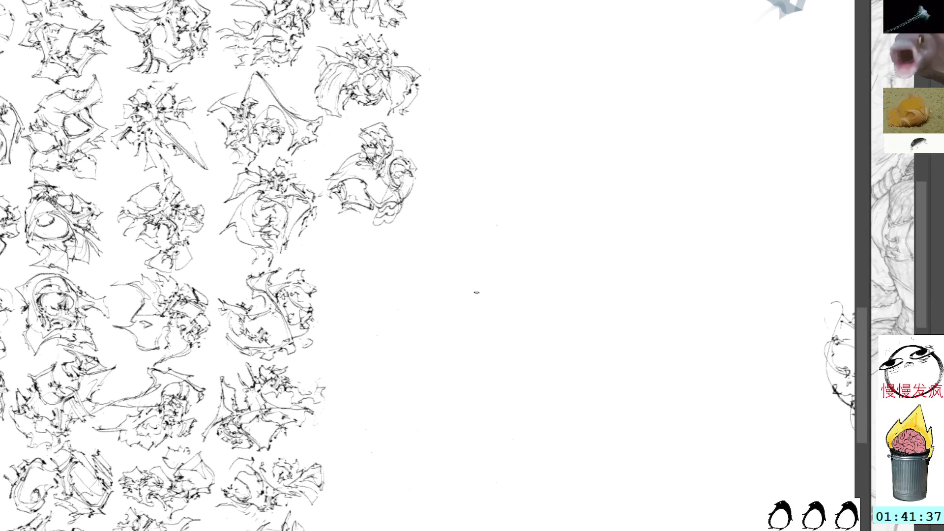
- Scribble a small new doodle on the blank paper, then rotate it and move it right
left_click_drag(406, 253, 442, 289)
key("ctrl+t")
left_click_drag(481, 231, 415, 225)
mouse_move(418, 269)
left_mouse_down()
mouse_move(460, 261)
mouse_move(468, 246)
left_mouse_up()
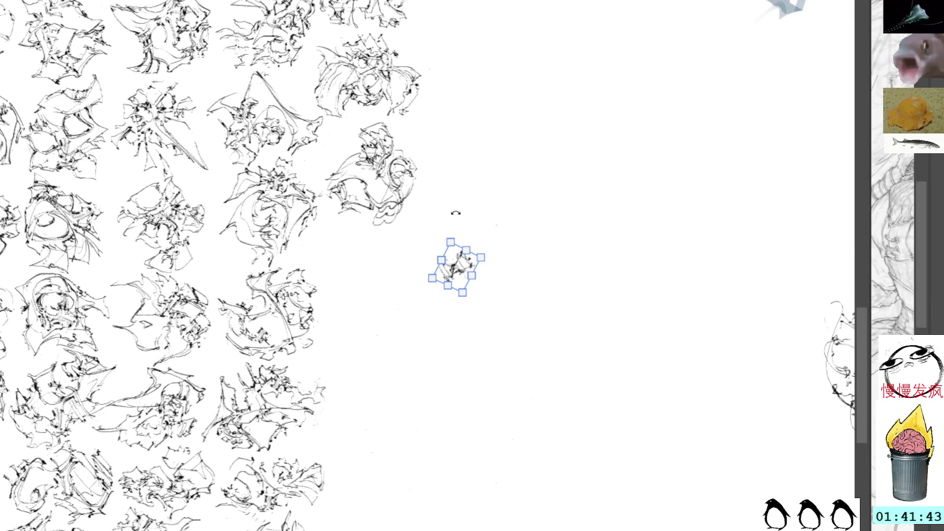
key("Return")
- Brush faint strokes onto the doodle's lower left, top and a wavy one at lower right
key("b")
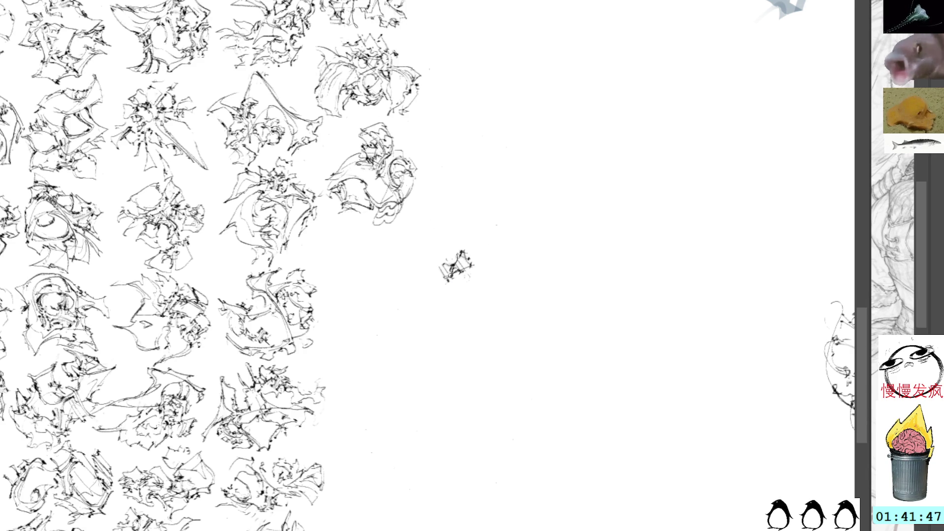
mouse_move(458, 273)
left_mouse_down()
mouse_move(432, 315)
mouse_move(454, 335)
mouse_move(456, 290)
mouse_move(475, 303)
mouse_move(470, 290)
mouse_move(480, 289)
left_mouse_up()
mouse_move(463, 255)
left_mouse_down()
mouse_move(453, 249)
mouse_move(447, 273)
left_mouse_up()
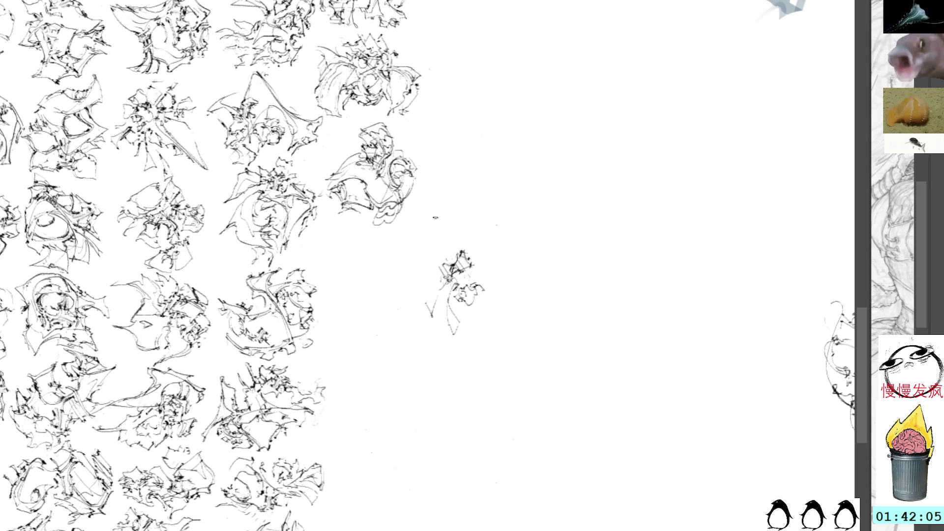
mouse_move(473, 291)
left_mouse_down()
mouse_move(485, 289)
mouse_move(478, 311)
mouse_move(487, 315)
mouse_move(482, 281)
mouse_move(489, 290)
left_mouse_up()
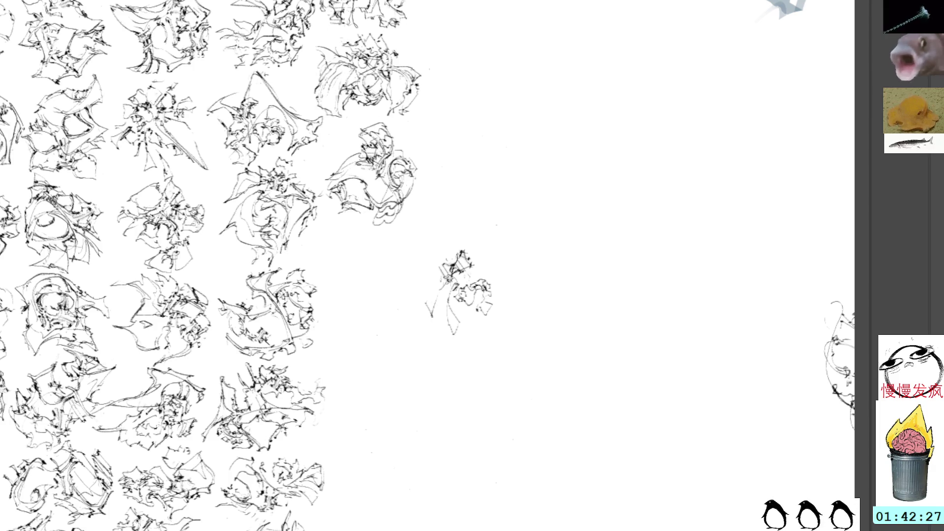
- Switch to the girl lineart document and widen the Navigator to show the whole figure
key("ctrl+Tab")
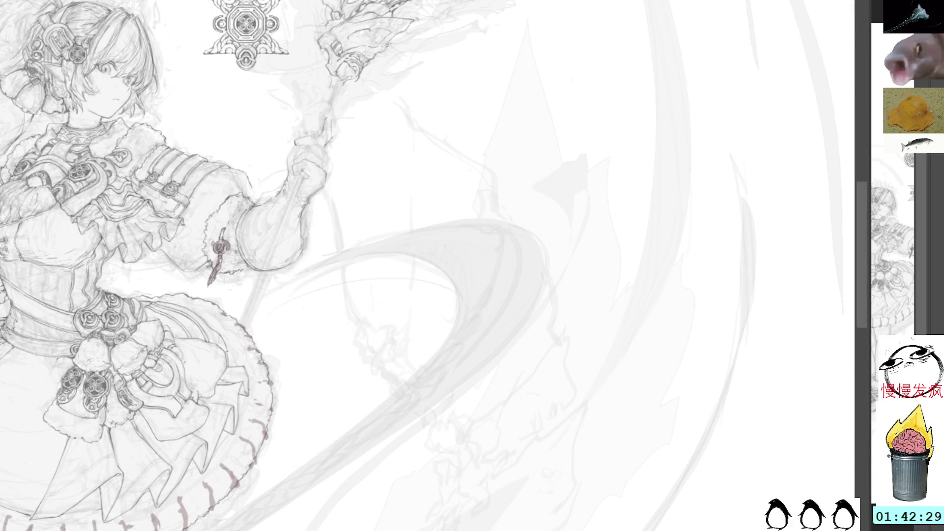
mouse_move(870, 147)
left_mouse_down()
mouse_move(796, 139)
mouse_move(628, 162)
left_mouse_up()
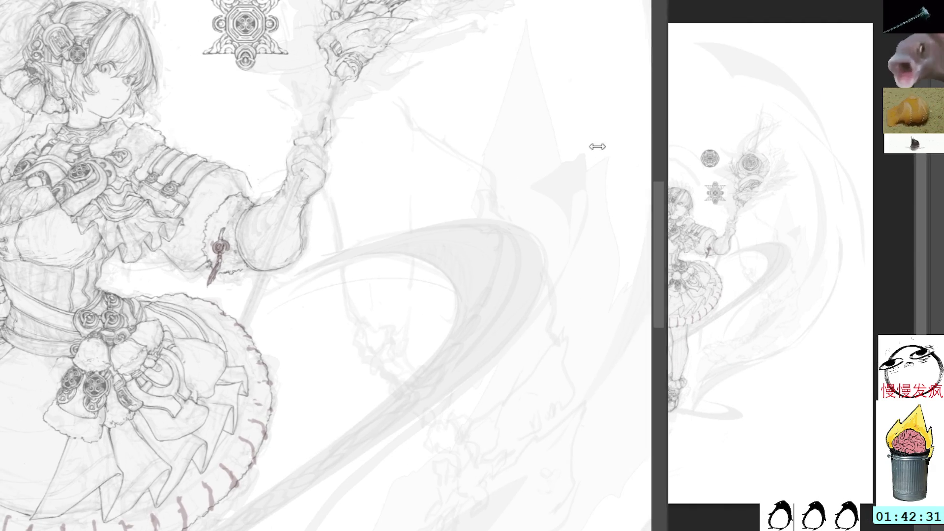
mouse_move(429, 246)
left_mouse_down()
mouse_move(444, 251)
mouse_move(594, 174)
left_mouse_up()
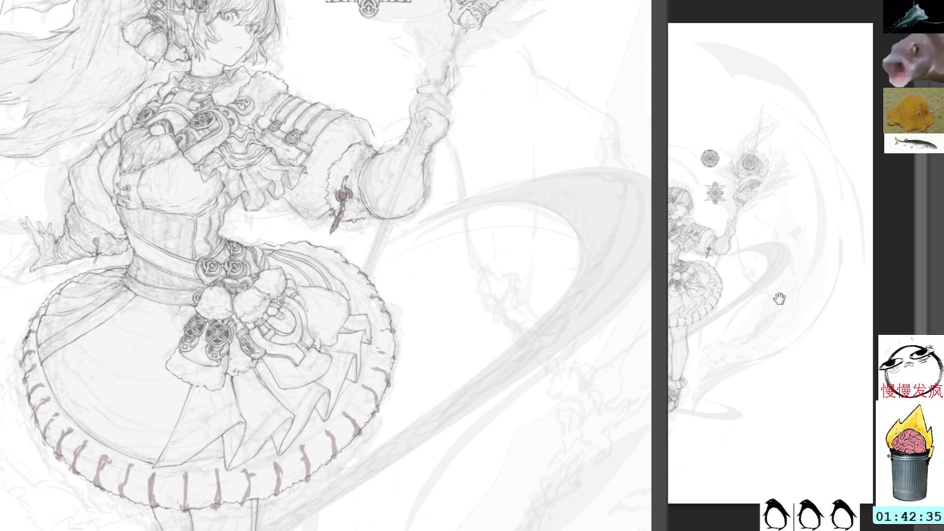
left_click_drag(781, 334, 844, 334)
scroll(827, 275, "up", 4)
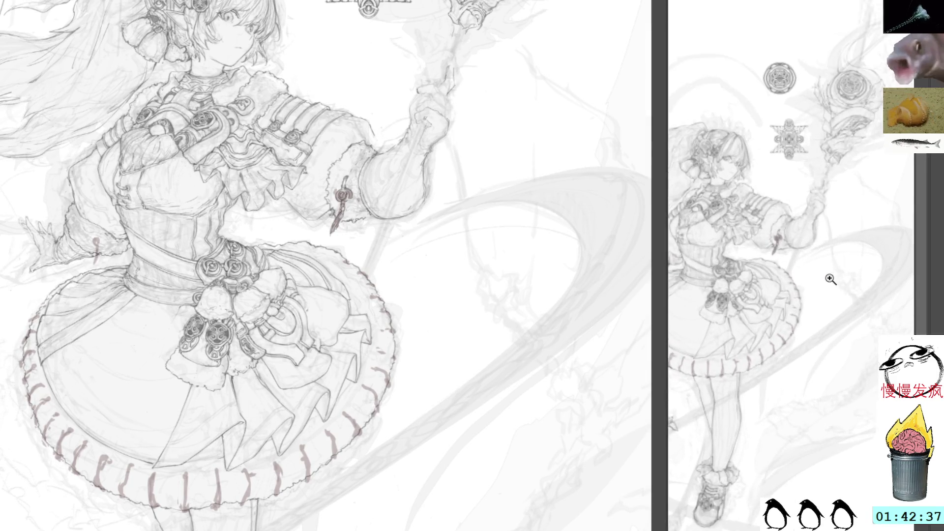
scroll(795, 282, "down", 4)
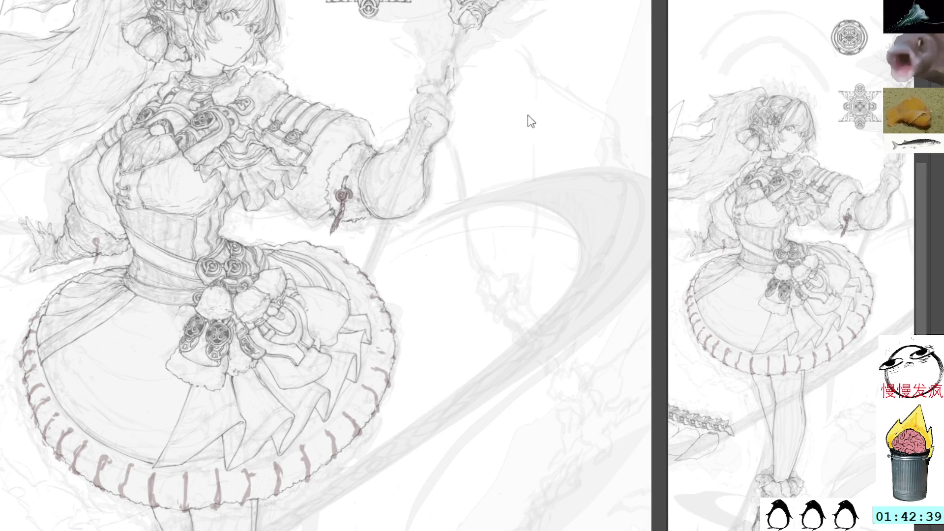
- Rotate and zoom the view onto the ornaments above her head, trying and undoing a grey loop stroke
mouse_move(485, 145)
left_mouse_down()
mouse_move(477, 83)
mouse_move(526, 162)
mouse_move(518, 446)
left_mouse_up()
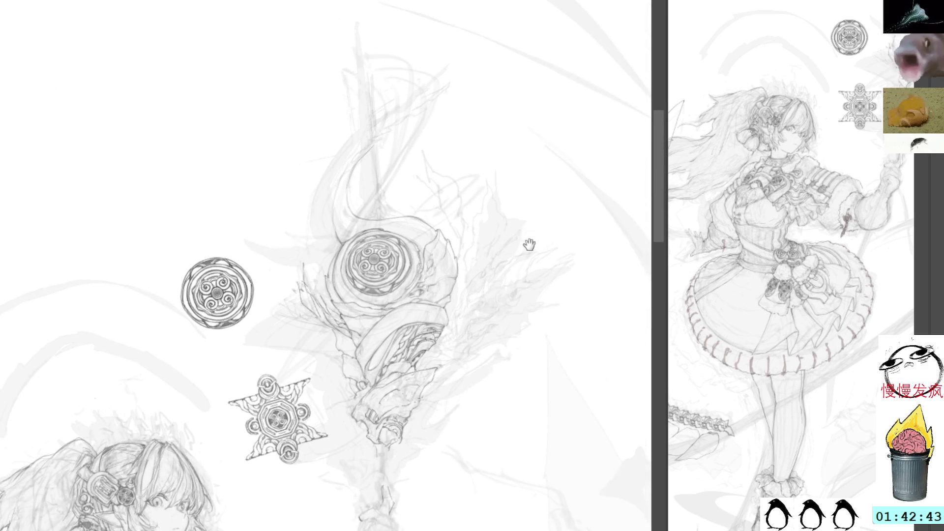
left_click_drag(522, 238, 538, 255)
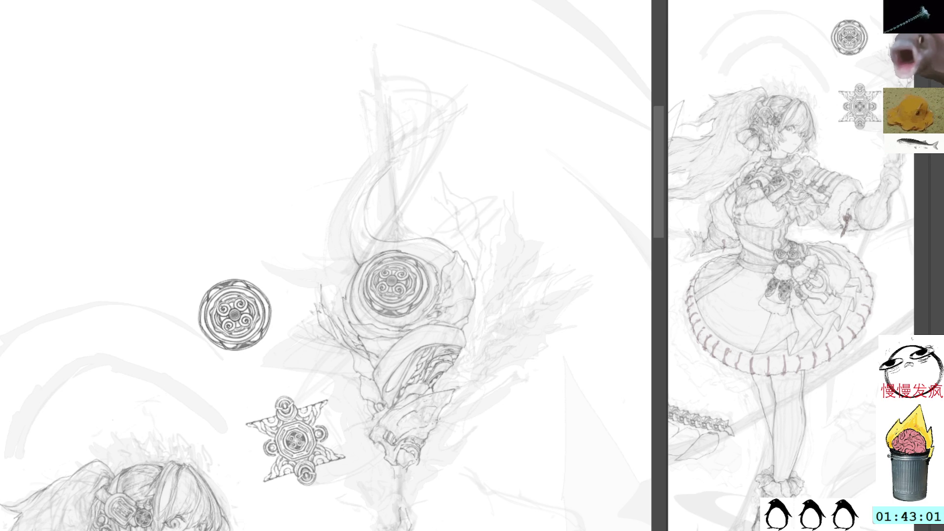
mouse_move(513, 164)
left_mouse_down()
mouse_move(509, 182)
mouse_move(528, 185)
mouse_move(537, 214)
mouse_move(603, 246)
left_mouse_up()
key("ctrl+z")
key("ctrl+z")
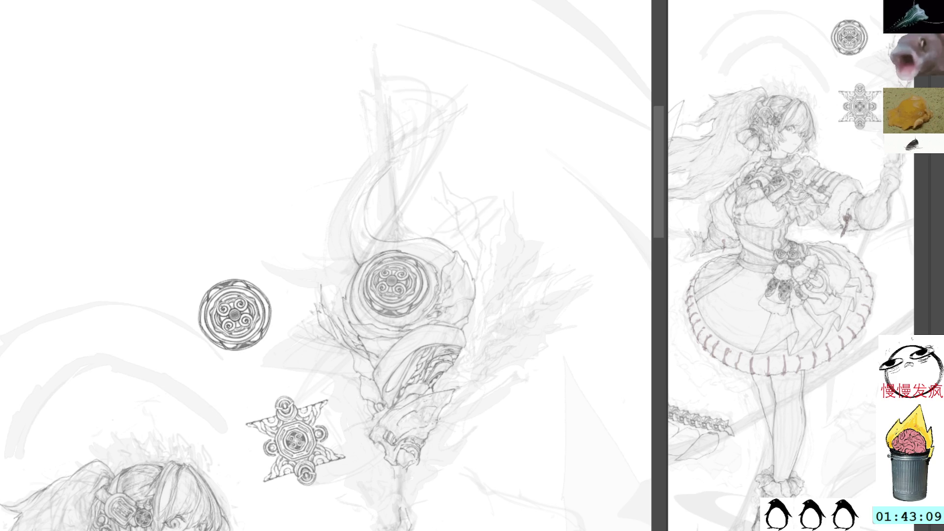
scroll(401, 148, "down", 5)
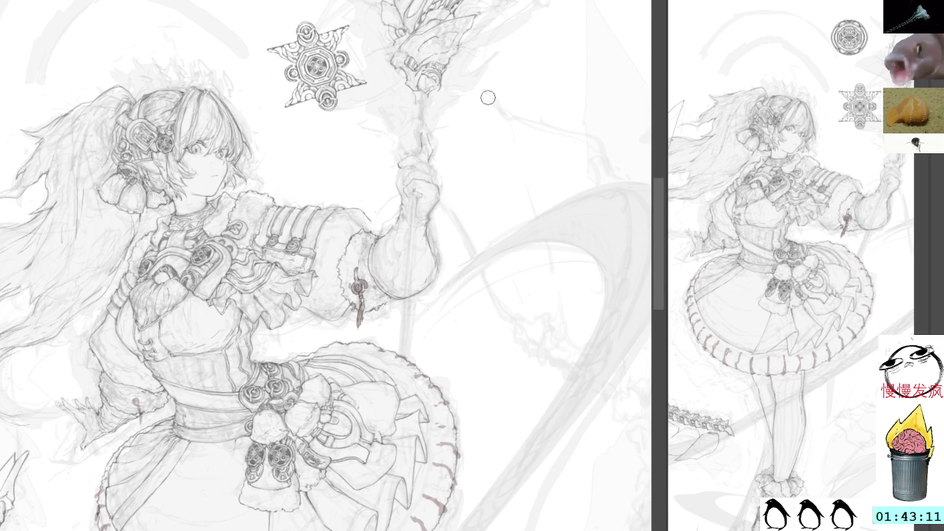
- Tilt the view toward the skirt and chain, undoing a dark stroke and a test grey squiggle
mouse_move(553, 65)
left_mouse_down()
mouse_move(547, 21)
mouse_move(536, 20)
left_mouse_up()
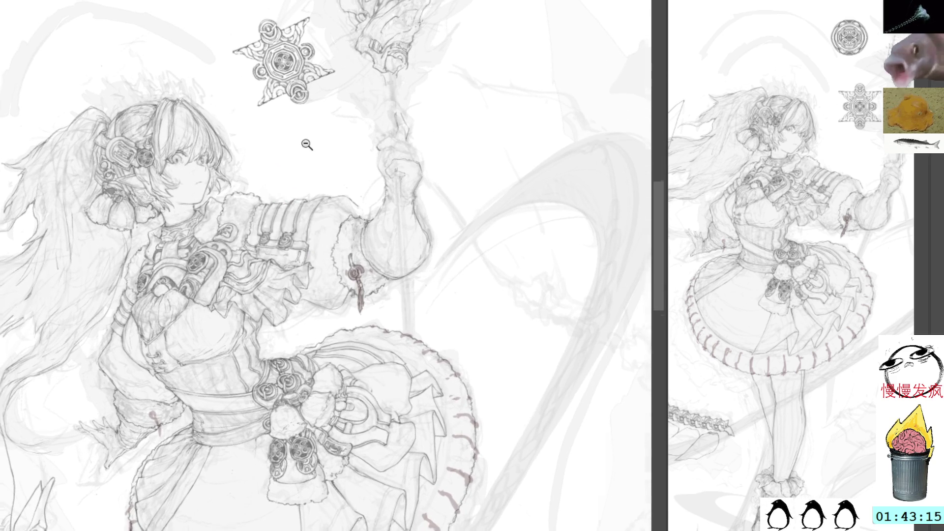
left_click_drag(307, 143, 417, 179)
mouse_move(438, 143)
left_mouse_down()
mouse_move(395, 26)
mouse_move(361, 1)
left_mouse_up()
key("ctrl+z")
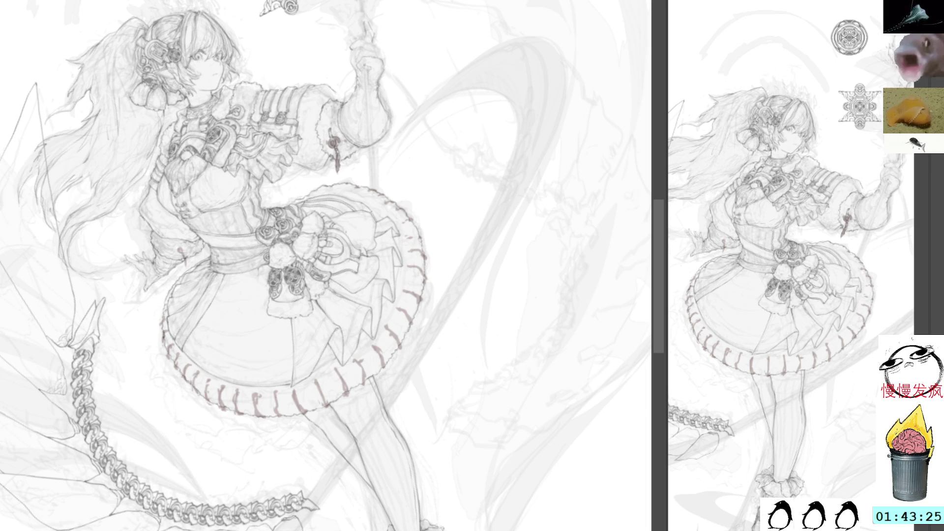
mouse_move(496, 175)
left_mouse_down()
mouse_move(521, 187)
mouse_move(541, 216)
left_mouse_up()
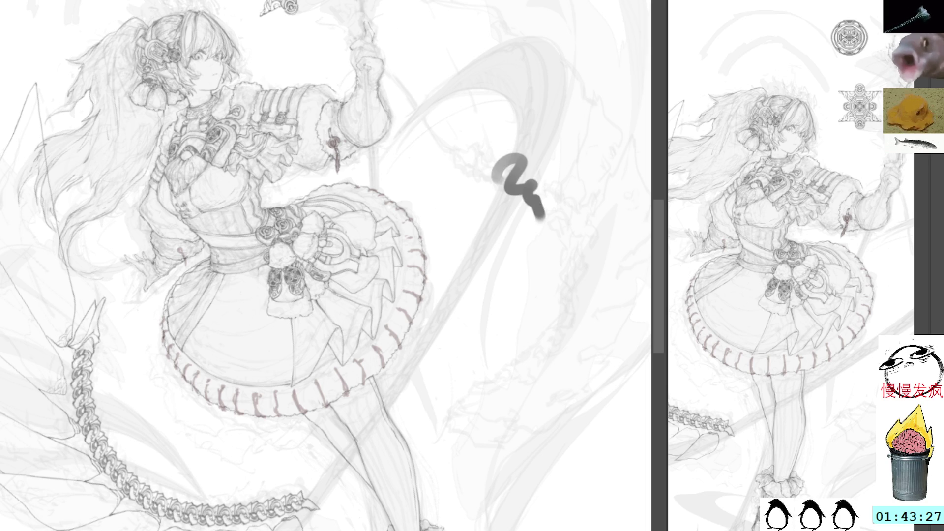
key("ctrl+z")
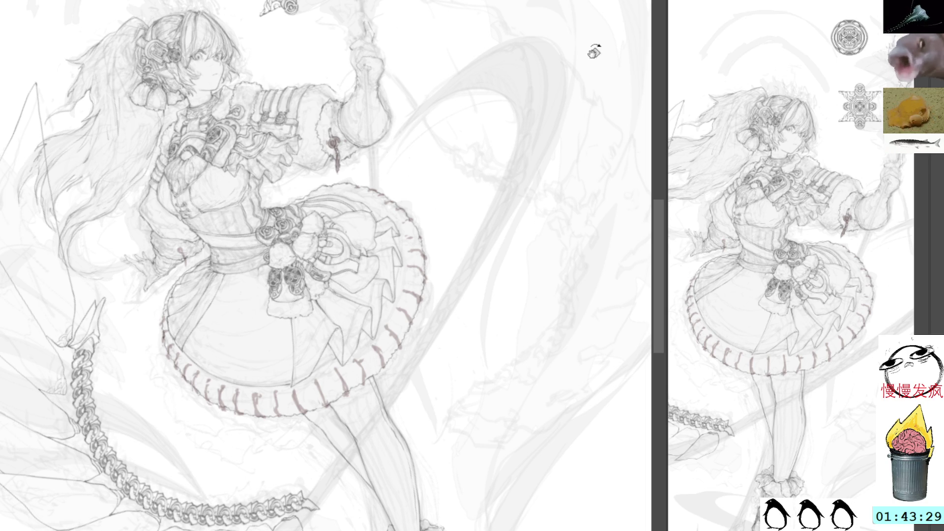
- With the view upright again, draw a thick dark grey line for the staff shaft
mouse_move(587, 52)
left_mouse_down()
mouse_move(604, 67)
mouse_move(558, 156)
mouse_move(533, 116)
left_mouse_up()
left_click_drag(369, 1, 368, 530)
left_click_drag(454, 292, 505, 74)
key("ctrl+t")
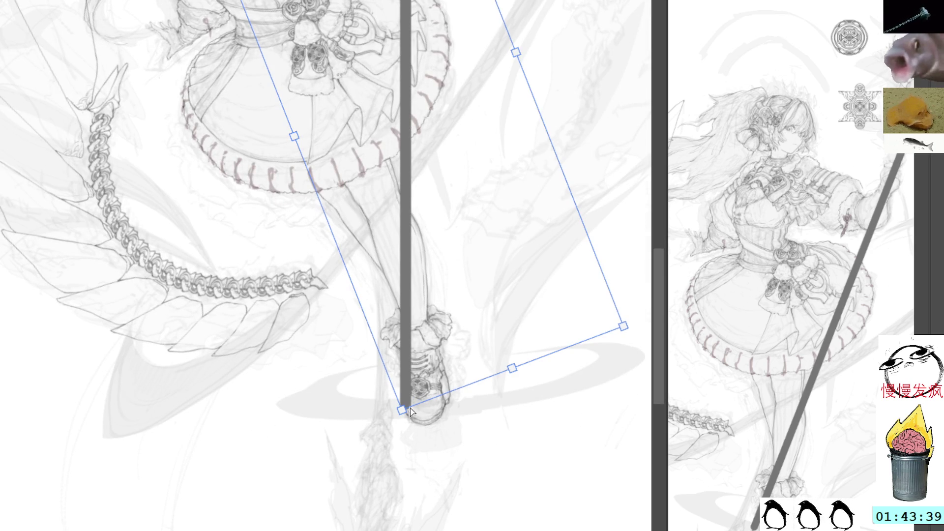
- Skew the staff line's bottom so it leans left and commit it
left_click_drag(403, 411, 378, 441)
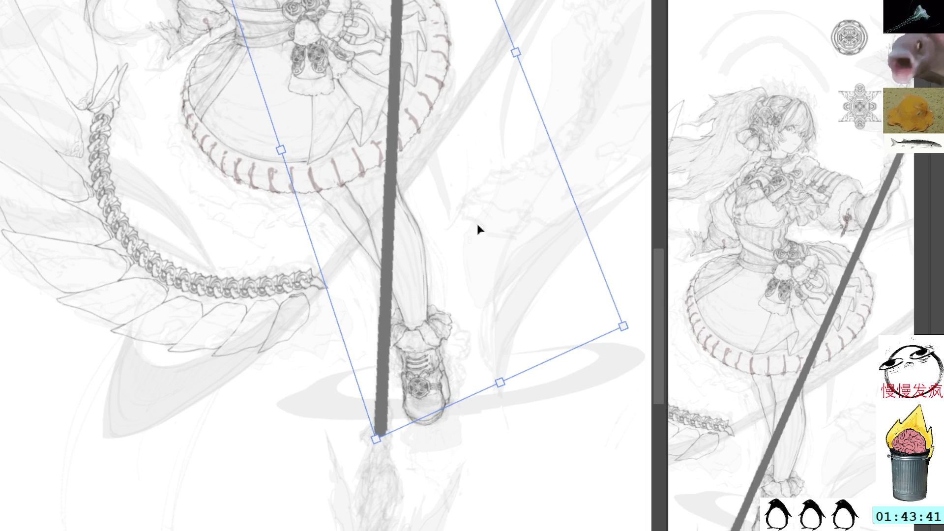
scroll(575, 148, "up", 10)
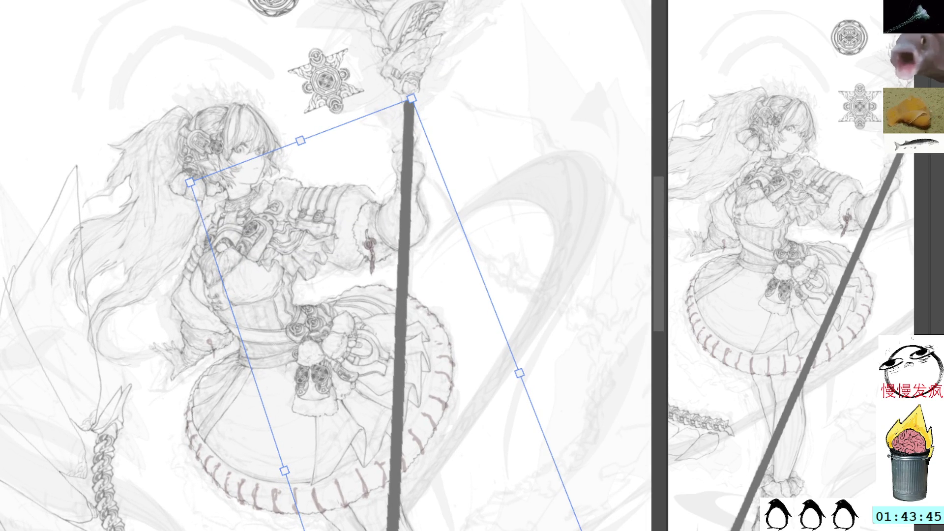
key("Return")
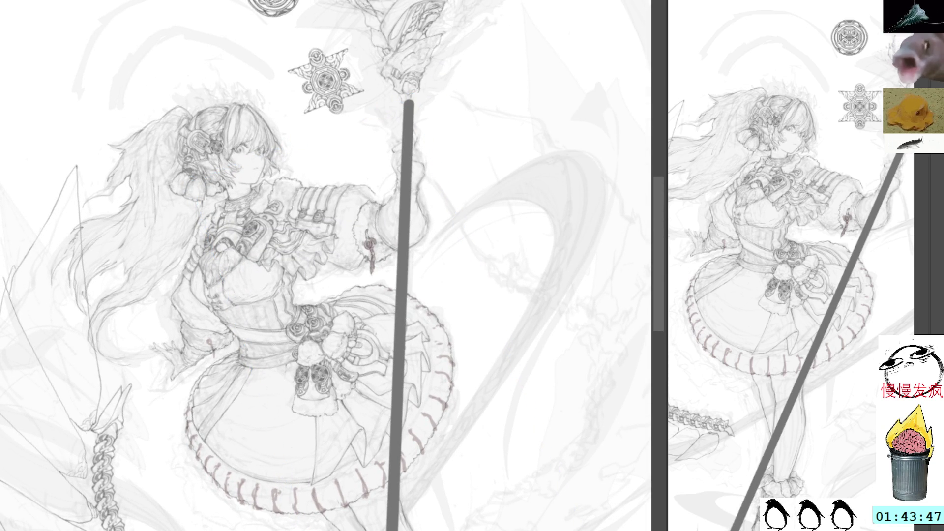
scroll(506, 143, "up", 5)
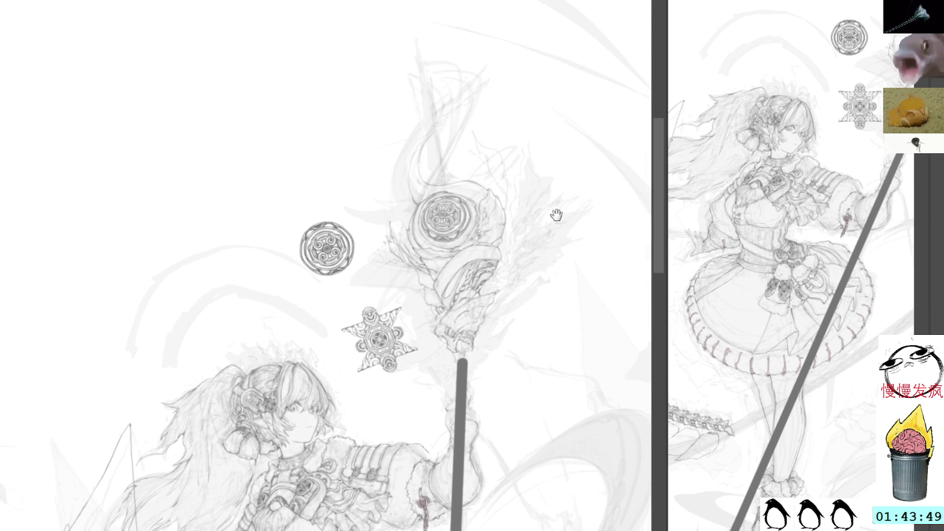
mouse_move(534, 309)
left_mouse_down()
mouse_move(505, 107)
mouse_move(515, 42)
mouse_move(510, 278)
left_mouse_up()
- Try warping the staff, then revert and tilt its top end right and down instead
key("ctrl+t")
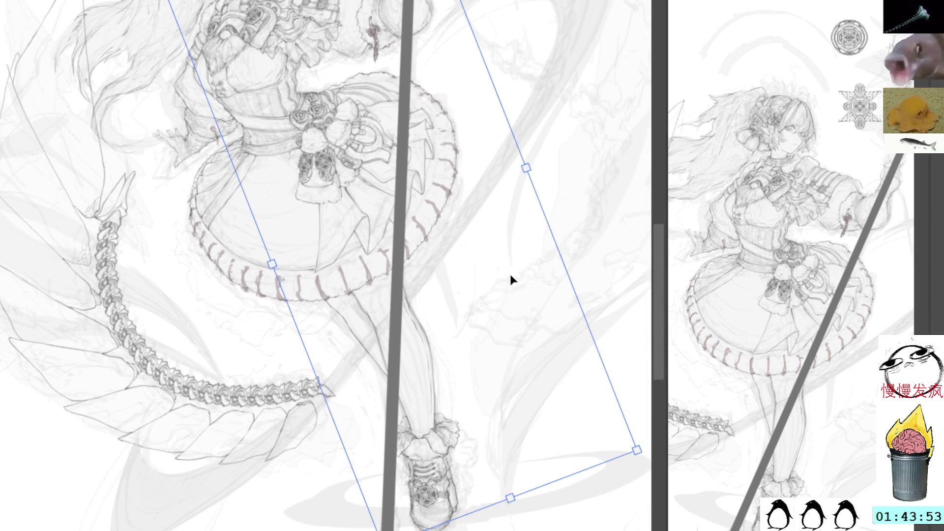
key("ctrl+t")
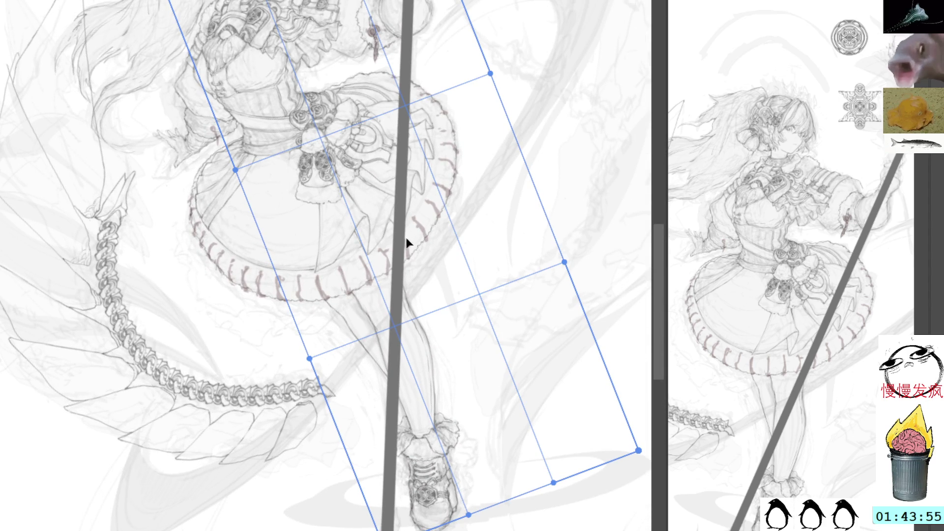
mouse_move(411, 229)
left_mouse_down()
mouse_move(429, 218)
mouse_move(411, 218)
left_mouse_up()
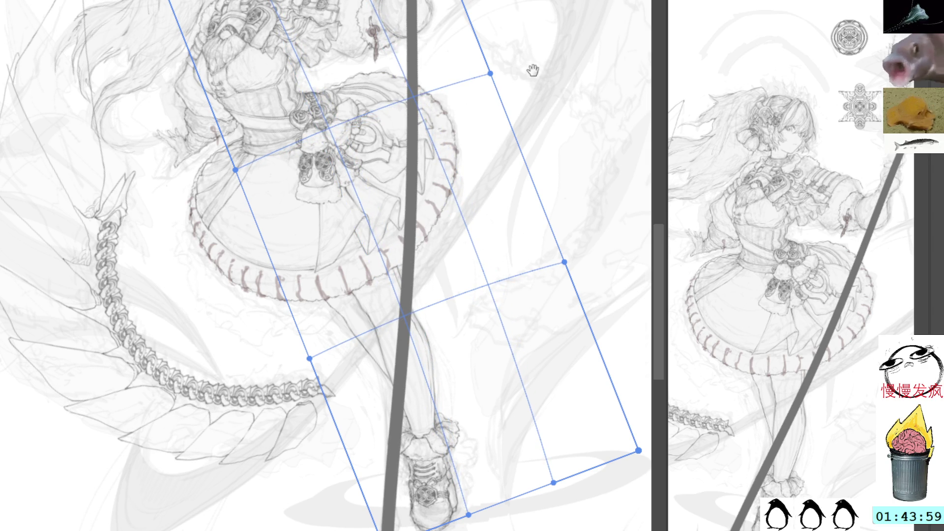
scroll(540, 123, "up", 5)
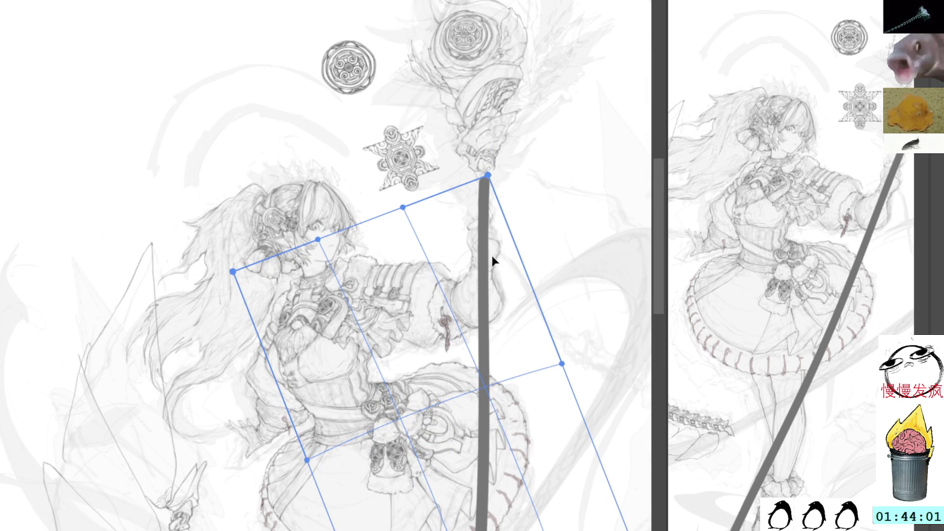
left_click_drag(492, 179, 466, 175)
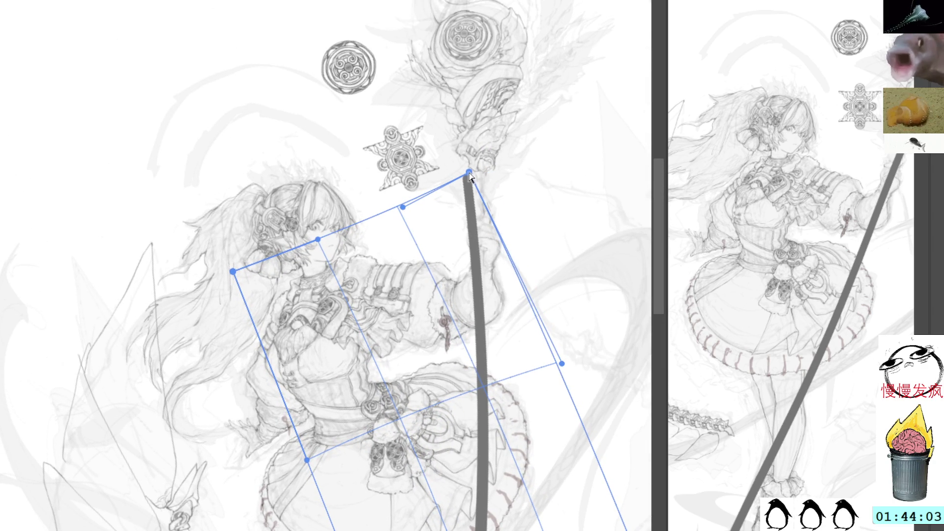
key("ctrl+z")
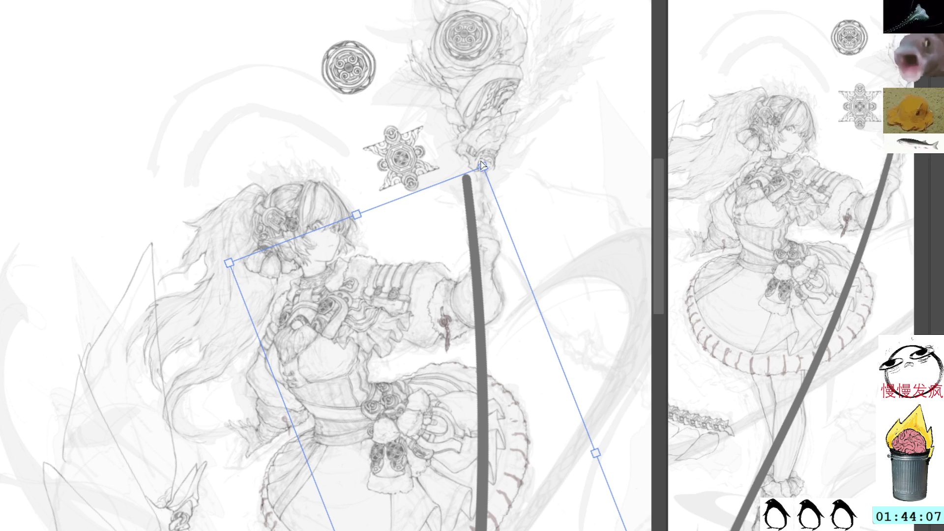
left_click_drag(483, 167, 500, 174)
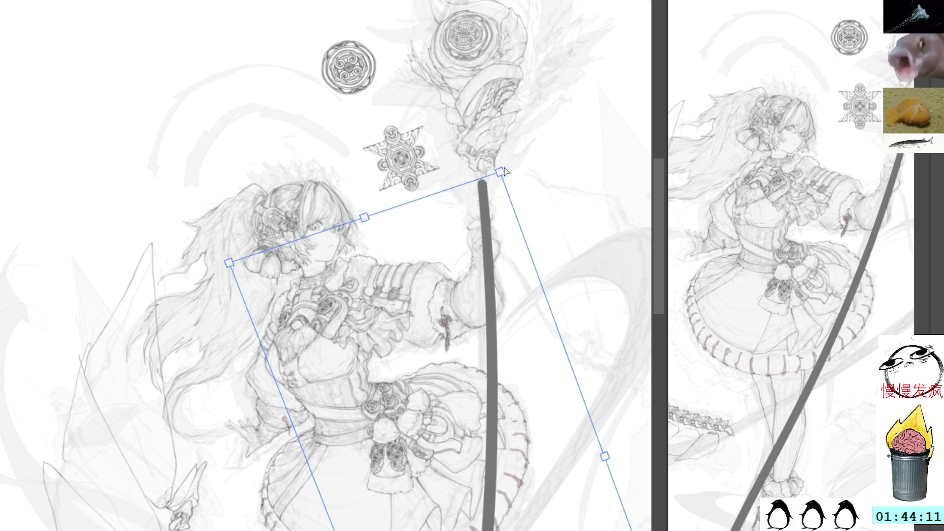
key("Return")
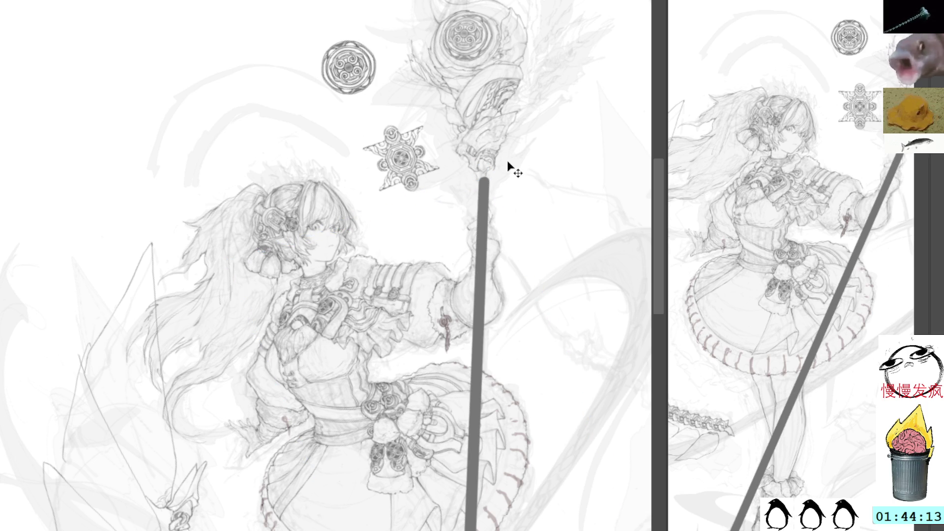
- Tilt the staff further by moving its lower end left, checking the head and staff top
left_click_drag(519, 167, 518, 179)
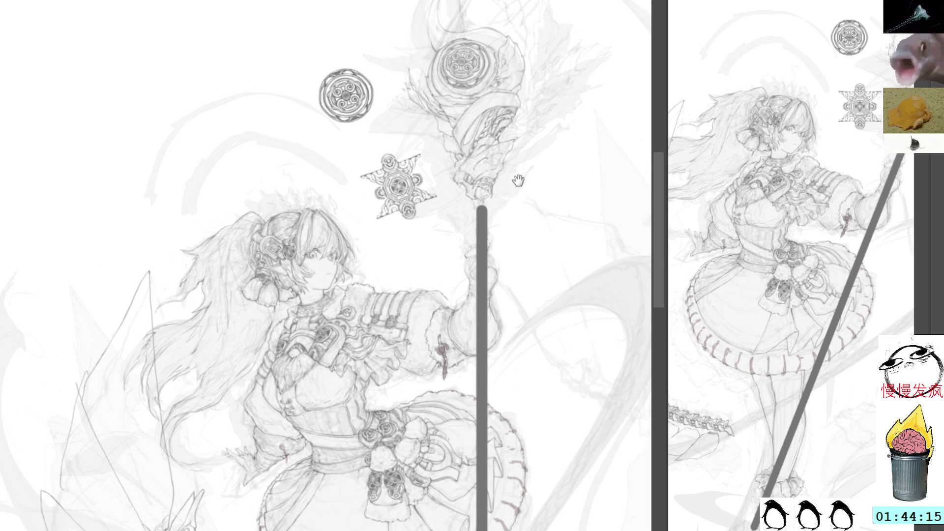
mouse_move(529, 255)
left_mouse_down()
mouse_move(499, 51)
mouse_move(513, 239)
left_mouse_up()
key("ctrl+t")
left_click_drag(432, 495, 406, 507)
left_click_drag(473, 122, 473, 294)
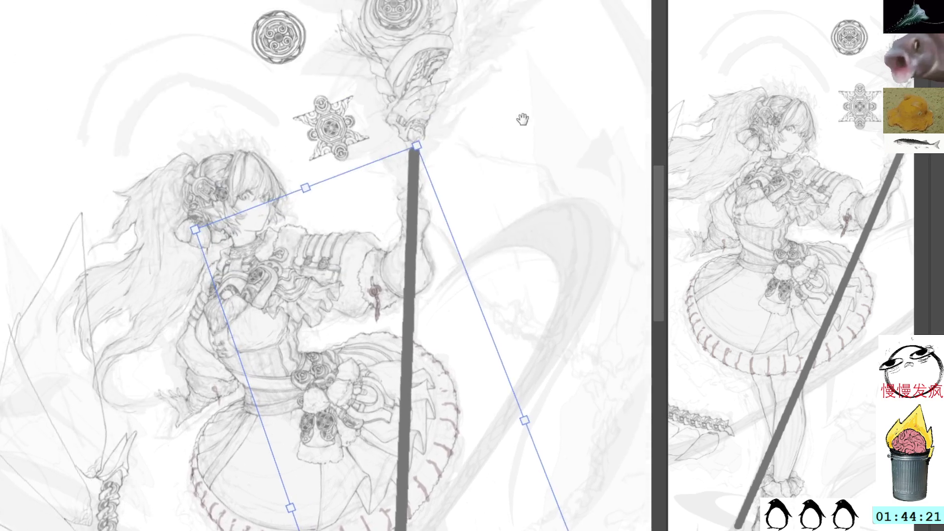
left_click_drag(522, 118, 554, 264)
key("Return")
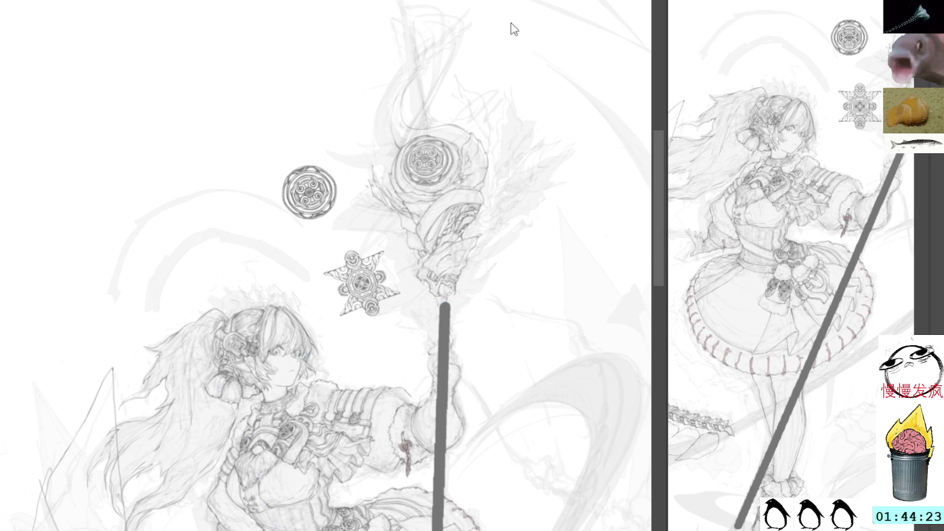
- Draw a grey C-shaped curl above the staff ornament with a small dab at its top
left_click_drag(541, 105, 591, 245)
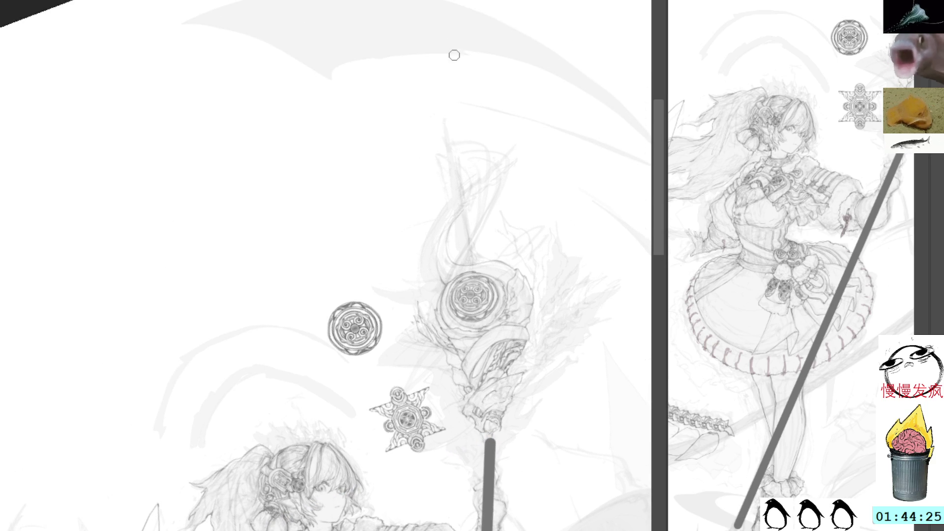
mouse_move(488, 259)
left_mouse_down()
mouse_move(448, 220)
mouse_move(501, 194)
mouse_move(442, 250)
mouse_move(502, 194)
left_mouse_up()
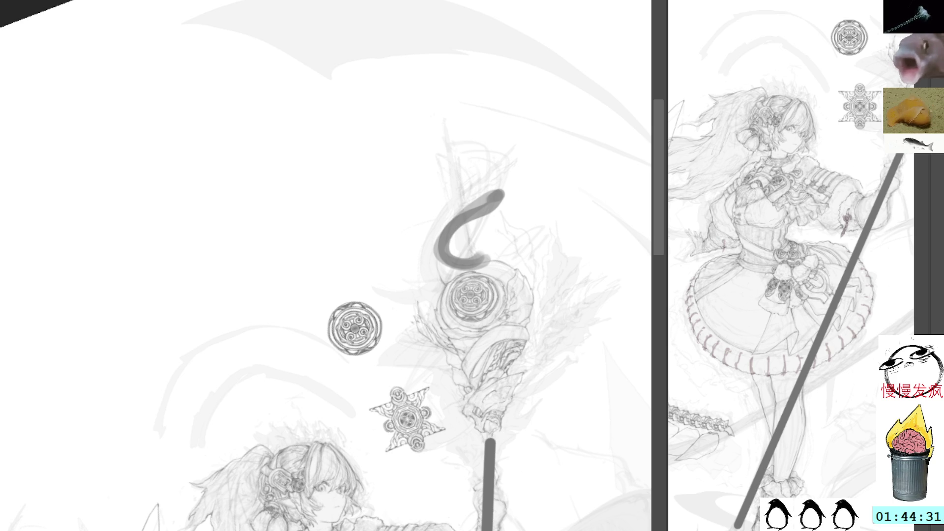
mouse_move(514, 204)
left_mouse_down()
mouse_move(488, 214)
mouse_move(509, 186)
mouse_move(503, 173)
mouse_move(450, 141)
left_mouse_up()
left_click(473, 141)
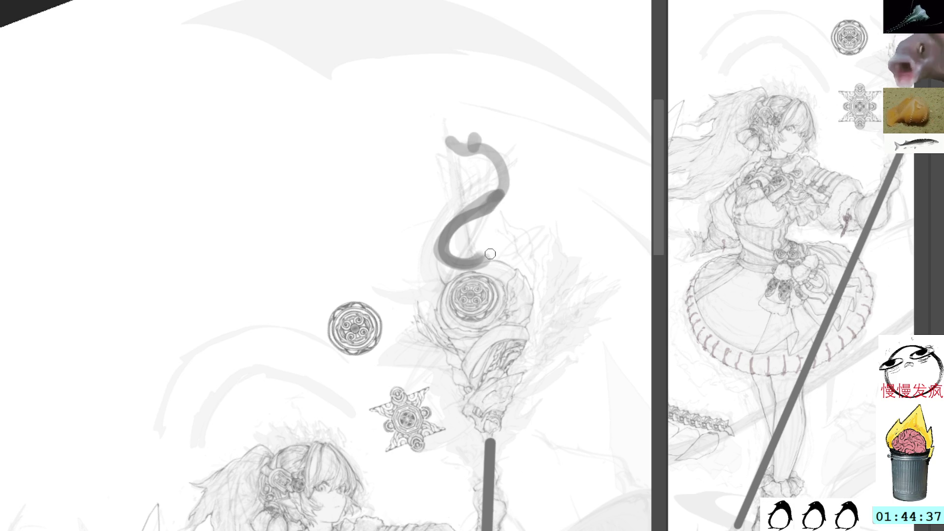
- Extend the staff upward and wind curving strokes and dark curls along its sides
mouse_move(488, 122)
left_mouse_down()
mouse_move(490, 257)
mouse_move(539, 300)
mouse_move(533, 334)
left_mouse_up()
mouse_move(494, 265)
left_mouse_down()
mouse_move(551, 333)
mouse_move(518, 364)
mouse_move(525, 389)
left_mouse_up()
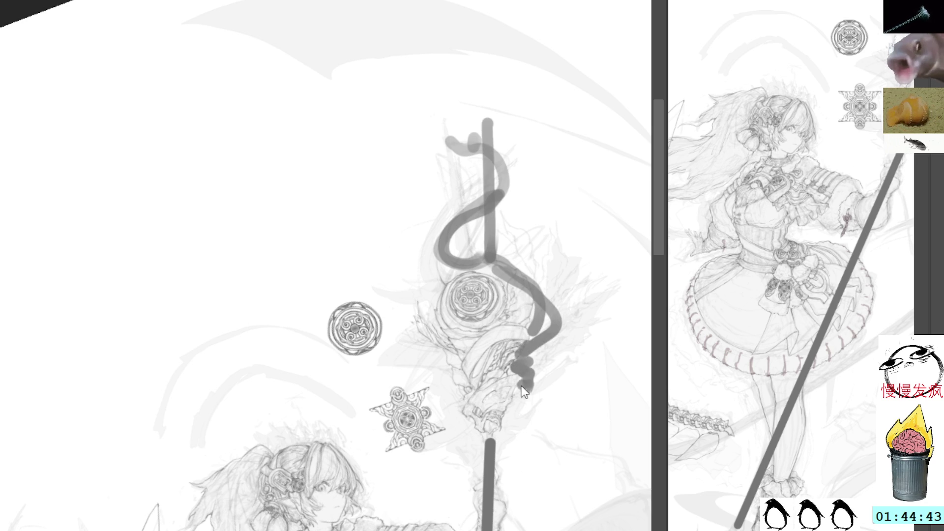
mouse_move(529, 339)
left_mouse_down()
mouse_move(527, 382)
mouse_move(513, 389)
mouse_move(522, 409)
mouse_move(530, 393)
mouse_move(493, 440)
left_mouse_up()
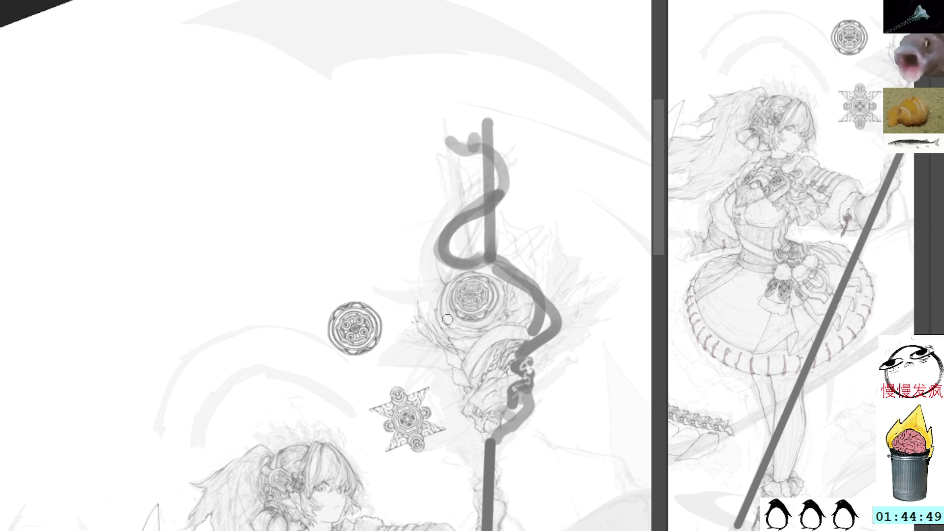
mouse_move(466, 374)
left_mouse_down()
mouse_move(469, 391)
mouse_move(444, 350)
mouse_move(469, 347)
mouse_move(445, 344)
mouse_move(436, 329)
left_mouse_up()
mouse_move(502, 247)
left_mouse_down()
mouse_move(474, 248)
mouse_move(501, 221)
mouse_move(449, 273)
left_mouse_up()
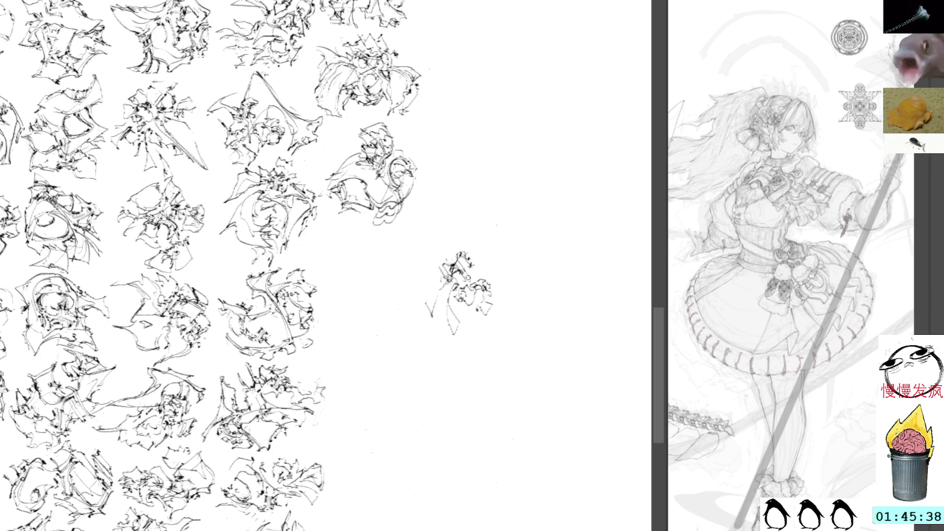
- Add short ink strokes and darker marks along the small doodle's left edge and lower part
left_click_drag(470, 269, 496, 270)
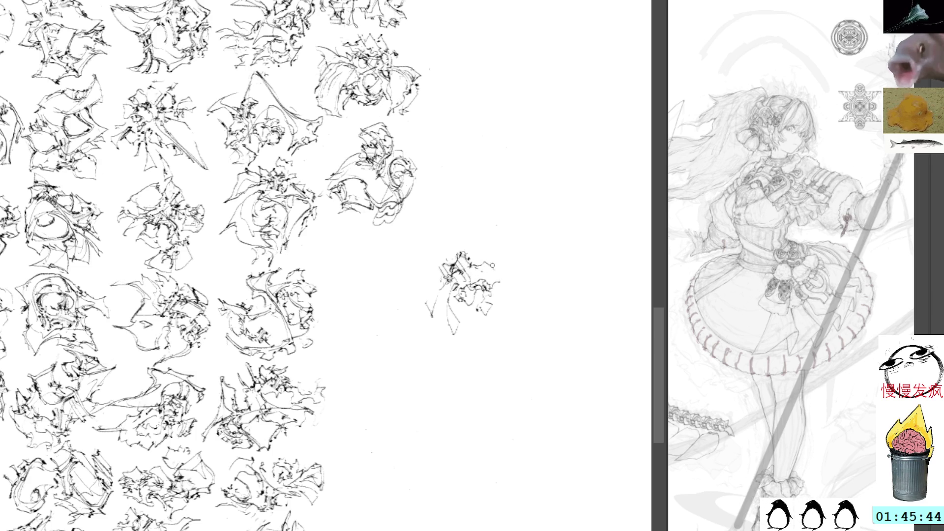
mouse_move(501, 271)
left_mouse_down()
mouse_move(473, 280)
mouse_move(491, 277)
left_mouse_up()
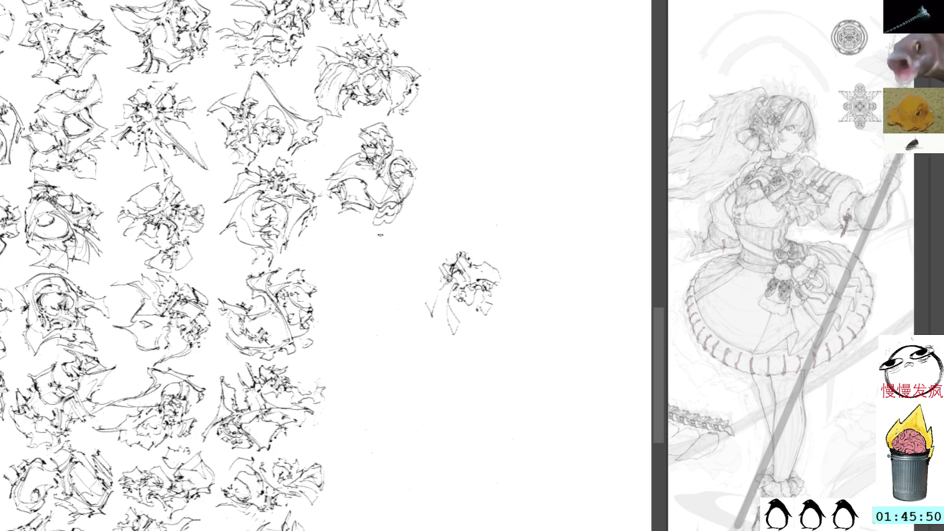
left_click_drag(432, 314, 427, 334)
mouse_move(440, 291)
left_mouse_down()
mouse_move(418, 309)
mouse_move(449, 288)
left_mouse_up()
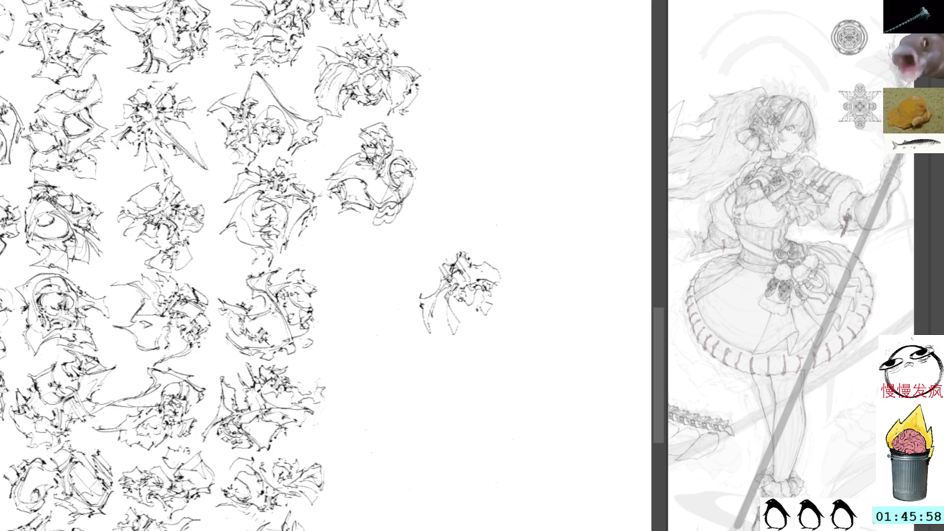
mouse_move(450, 299)
left_mouse_down()
mouse_move(445, 317)
mouse_move(462, 345)
mouse_move(460, 329)
mouse_move(475, 334)
left_mouse_up()
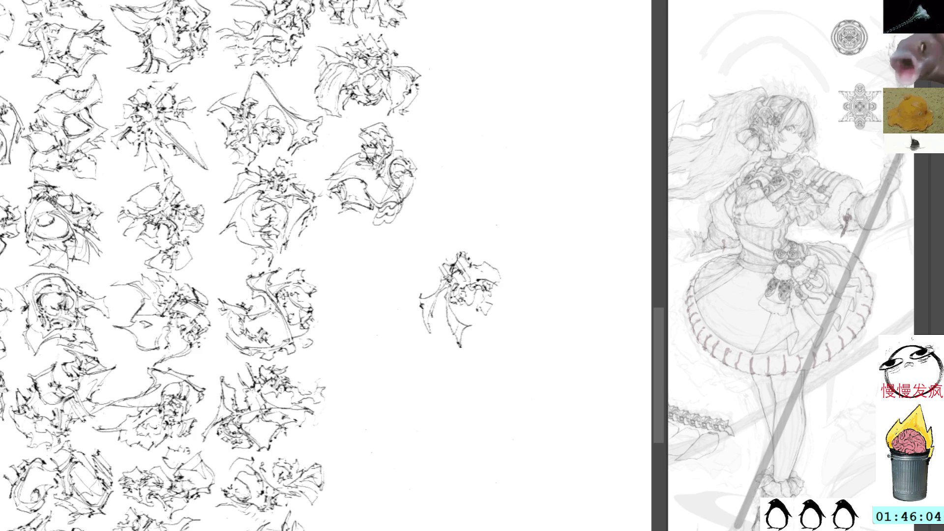
left_click_drag(468, 305, 485, 315)
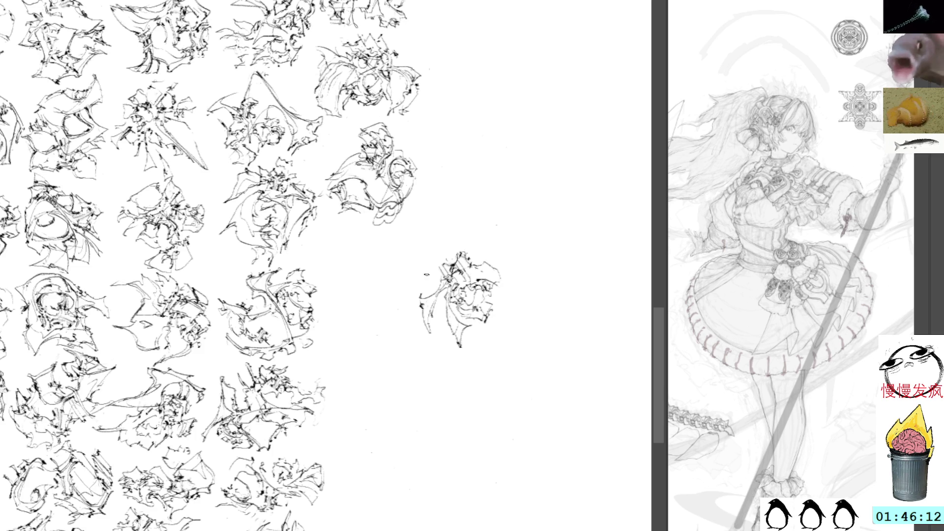
- Finish the doodle's top-left strokes, undoing stray marks, and move it toward the grid
mouse_move(432, 263)
left_mouse_down()
mouse_move(429, 287)
mouse_move(453, 266)
left_mouse_up()
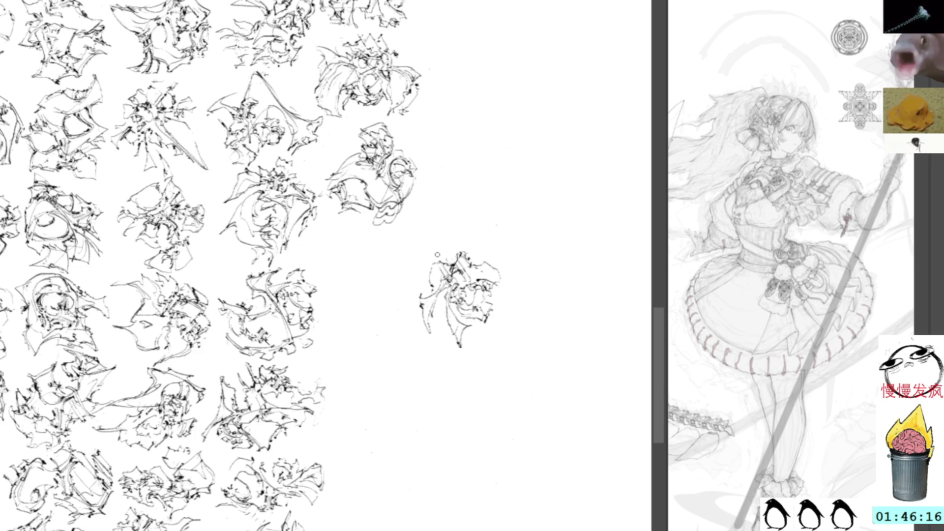
mouse_move(443, 269)
left_mouse_down()
mouse_move(435, 265)
mouse_move(449, 258)
mouse_move(430, 256)
mouse_move(454, 248)
left_mouse_up()
key("ctrl+z")
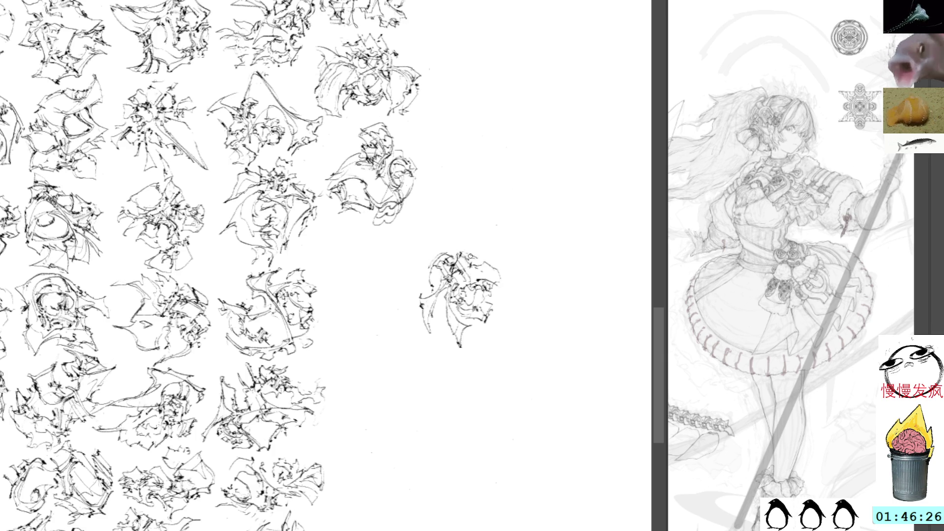
left_click_drag(459, 252, 473, 250)
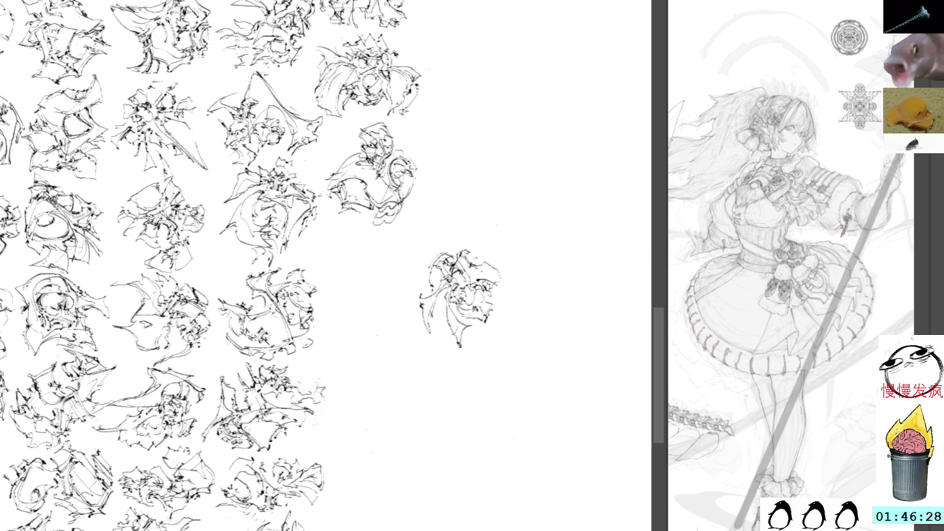
key("ctrl+t")
left_click_drag(455, 287, 368, 270)
- Align the new doodle under the last sketch of the grid's rightmost column and clear a small selection
left_click_drag(470, 186, 495, 284)
left_click_drag(403, 354, 406, 352)
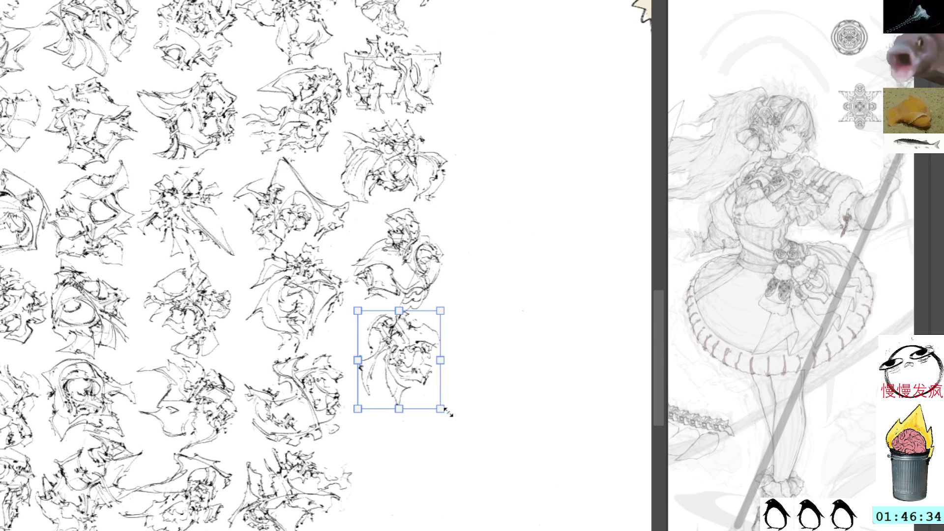
scroll(455, 312, "down", 3)
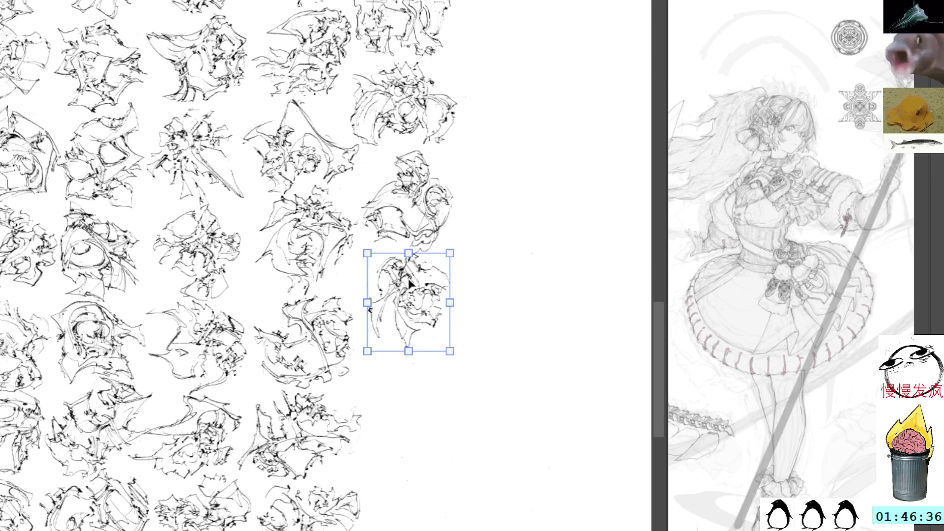
left_click_drag(419, 292, 412, 292)
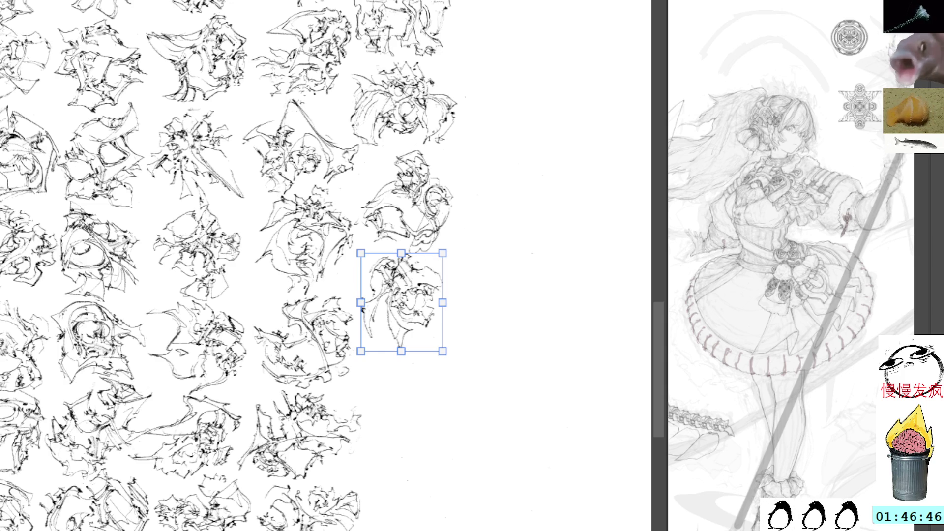
key("Return")
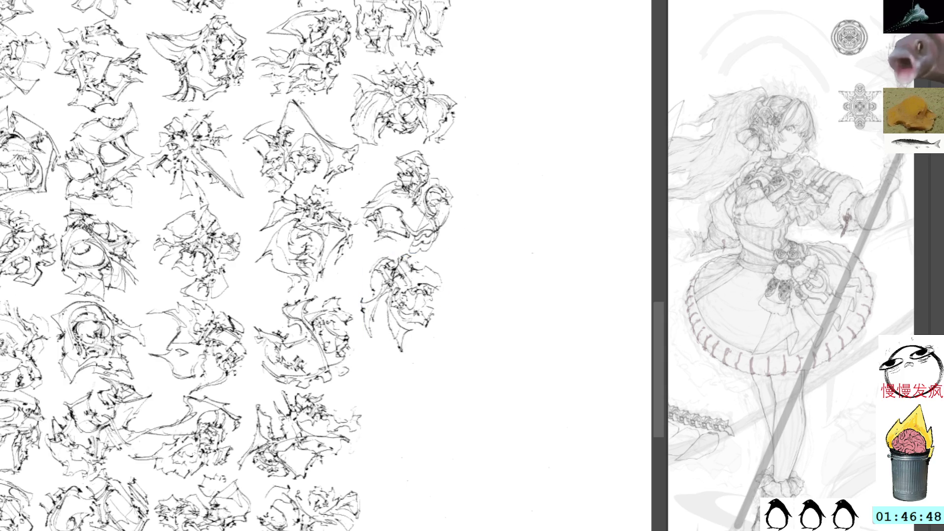
mouse_move(439, 274)
left_mouse_down()
mouse_move(445, 288)
mouse_move(435, 276)
left_mouse_up()
key("ctrl+d")
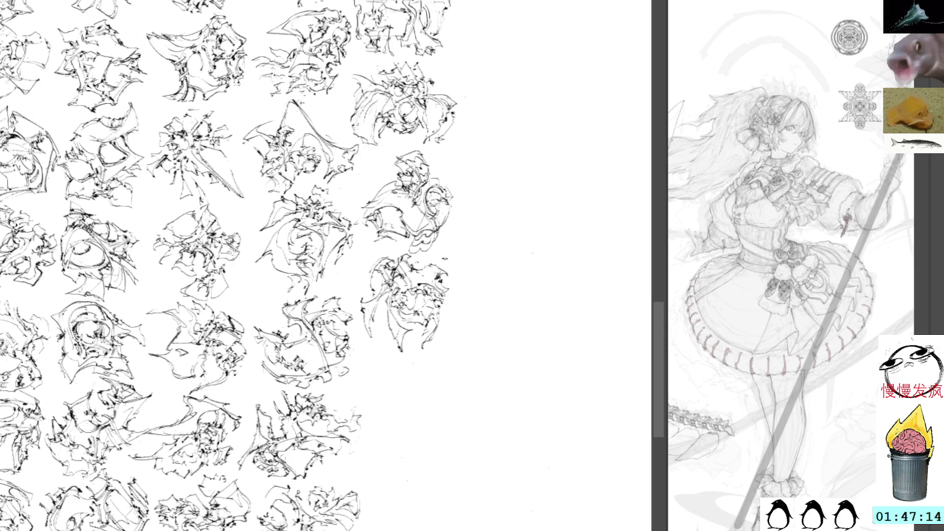
- Paste a sketch fragment into the empty canvas, rotated about 45° and moved right
mouse_move(470, 163)
left_mouse_down()
mouse_move(418, 146)
mouse_move(428, 161)
left_mouse_up()
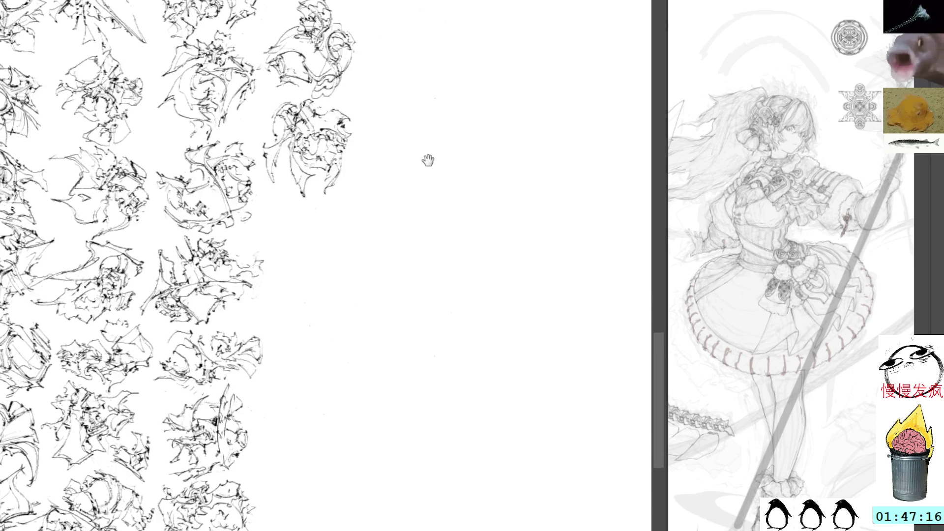
key("ctrl+v")
key("ctrl+t")
mouse_move(343, 226)
left_mouse_down()
mouse_move(343, 252)
mouse_move(420, 256)
left_mouse_up()
left_click_drag(455, 215, 456, 239)
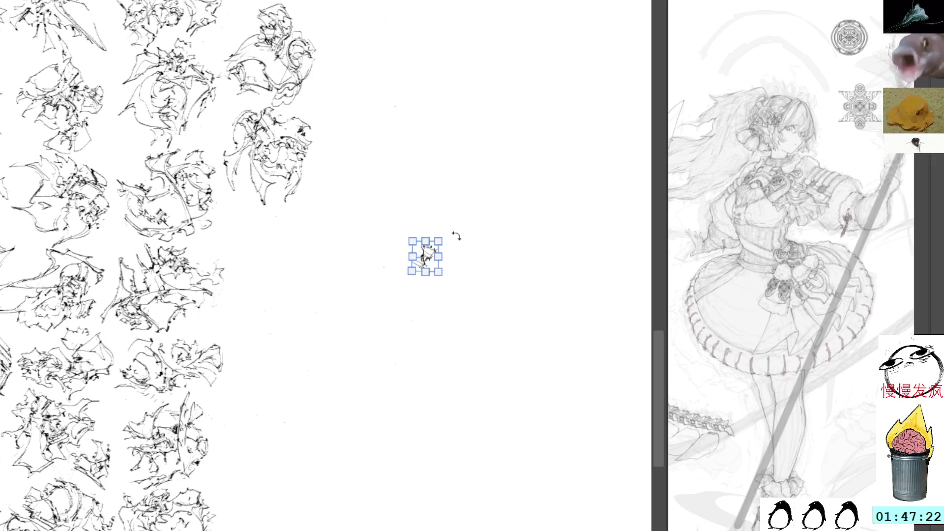
key("Return")
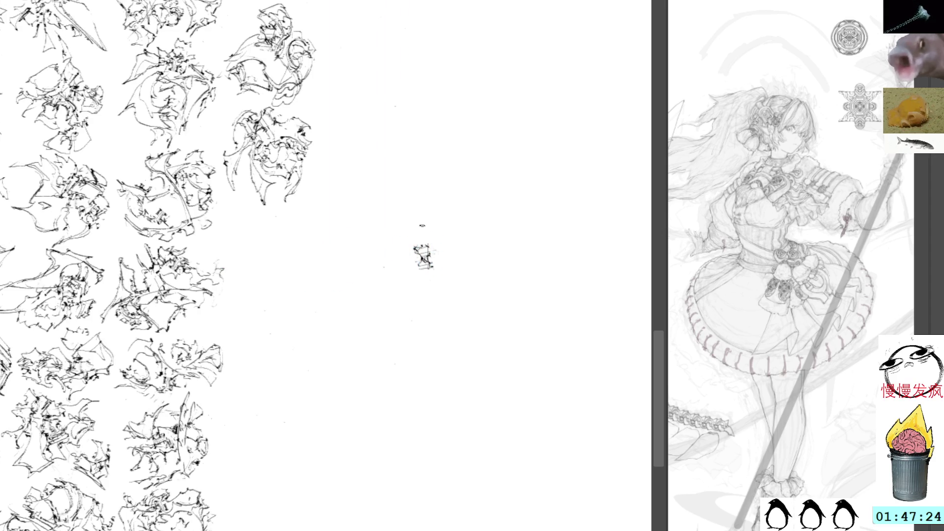
- Build the fragment into a small figure with body curves, a bottom line, leg strokes and small marks
left_click_drag(434, 252, 421, 301)
left_click_drag(426, 268, 402, 296)
key("ctrl+z")
left_click_drag(421, 261, 370, 300)
mouse_move(381, 297)
left_mouse_down()
mouse_move(435, 294)
mouse_move(435, 251)
mouse_move(400, 325)
mouse_move(394, 306)
mouse_move(392, 328)
mouse_move(444, 296)
mouse_move(451, 278)
mouse_move(442, 305)
mouse_move(434, 295)
mouse_move(439, 317)
mouse_move(418, 285)
mouse_move(416, 307)
left_mouse_up()
left_click_drag(416, 307, 438, 324)
mouse_move(420, 290)
left_mouse_down()
mouse_move(436, 323)
mouse_move(423, 298)
left_mouse_up()
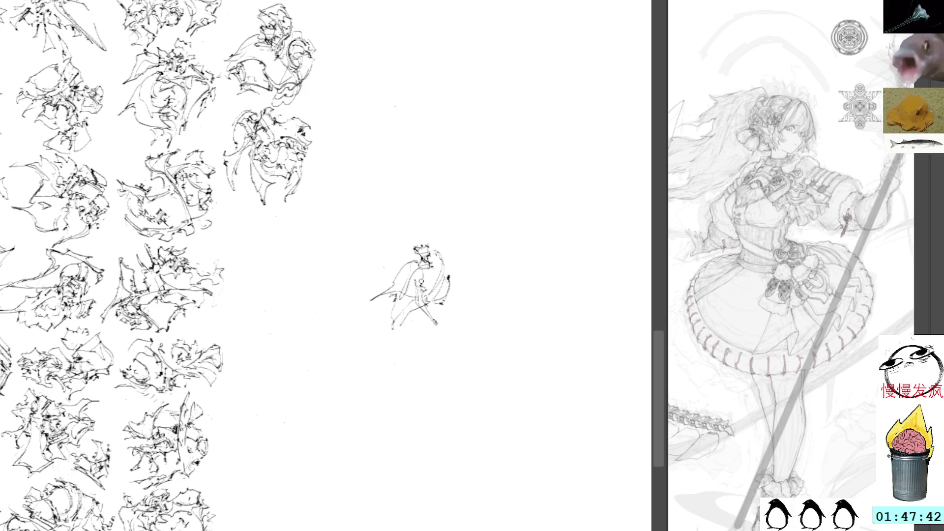
left_click_drag(424, 281, 421, 287)
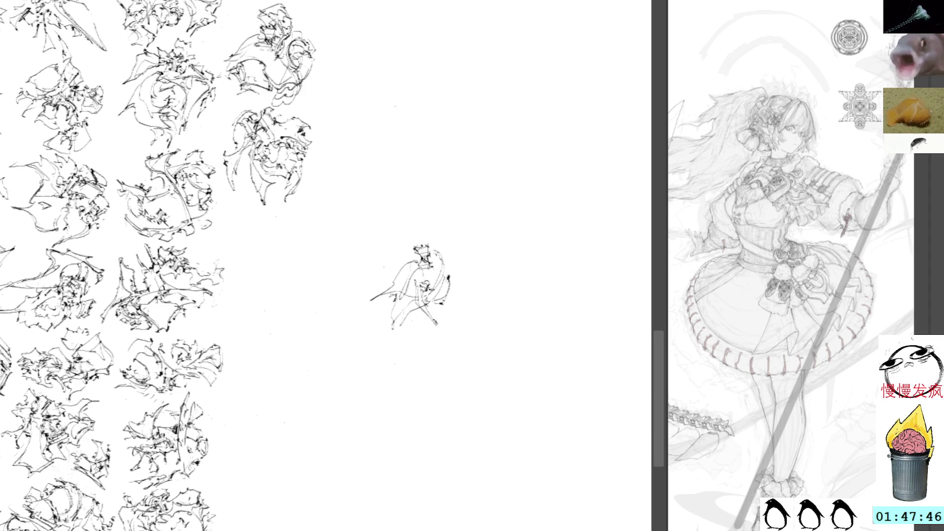
left_click_drag(426, 286, 431, 288)
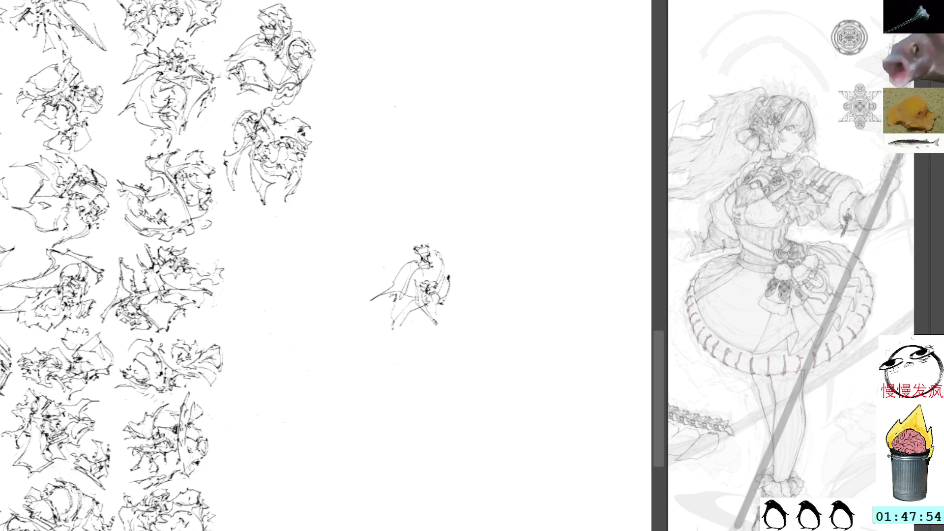
left_click_drag(438, 308, 446, 312)
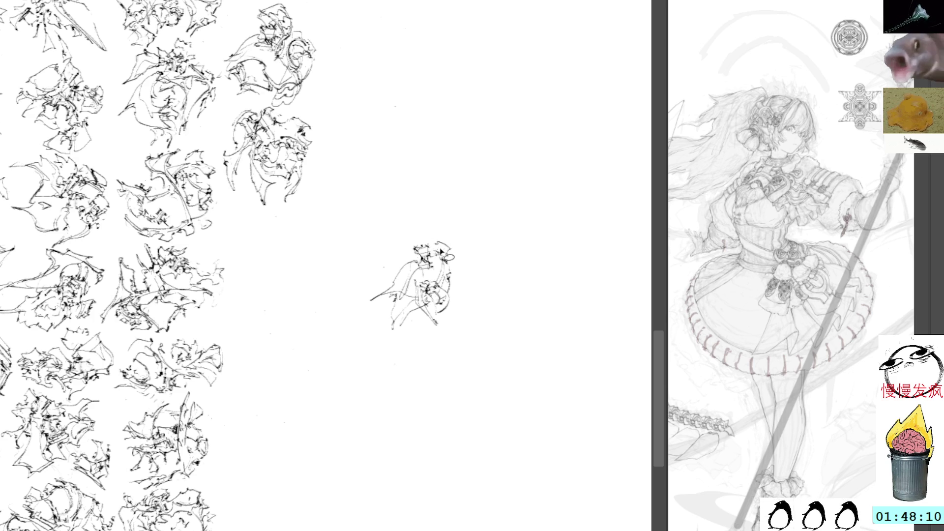
- Clear marks above the figure's head and add strokes to its head, right edge and left side
mouse_move(417, 231)
left_mouse_down()
mouse_move(432, 241)
mouse_move(435, 224)
left_mouse_up()
key("ctrl+d")
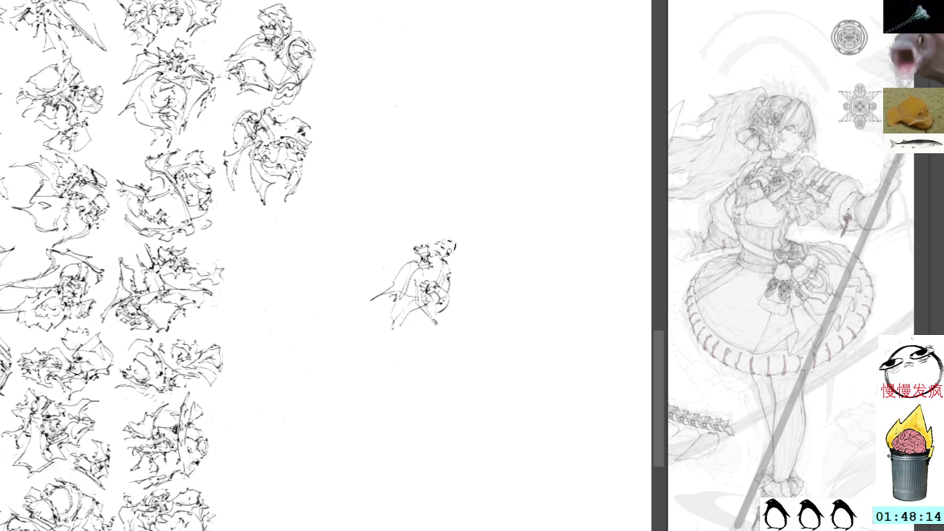
left_click_drag(413, 248, 427, 236)
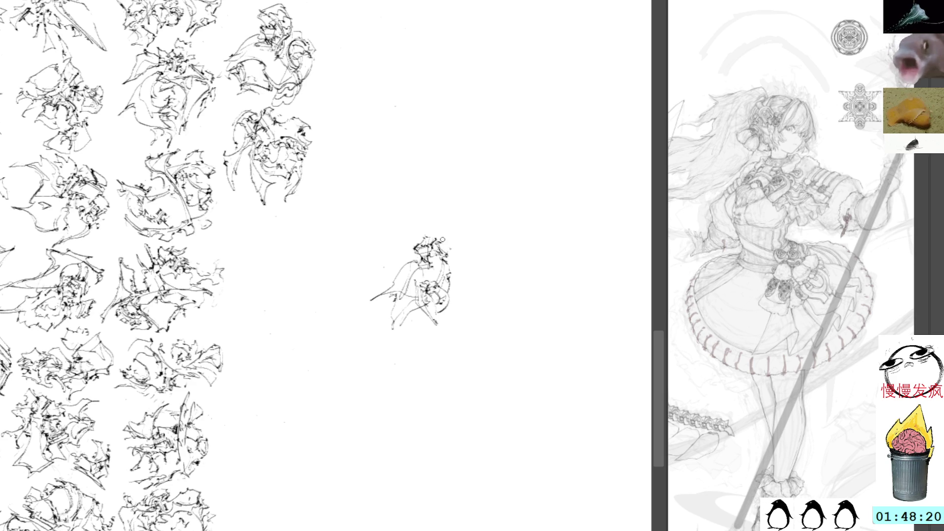
left_click_drag(448, 255, 449, 283)
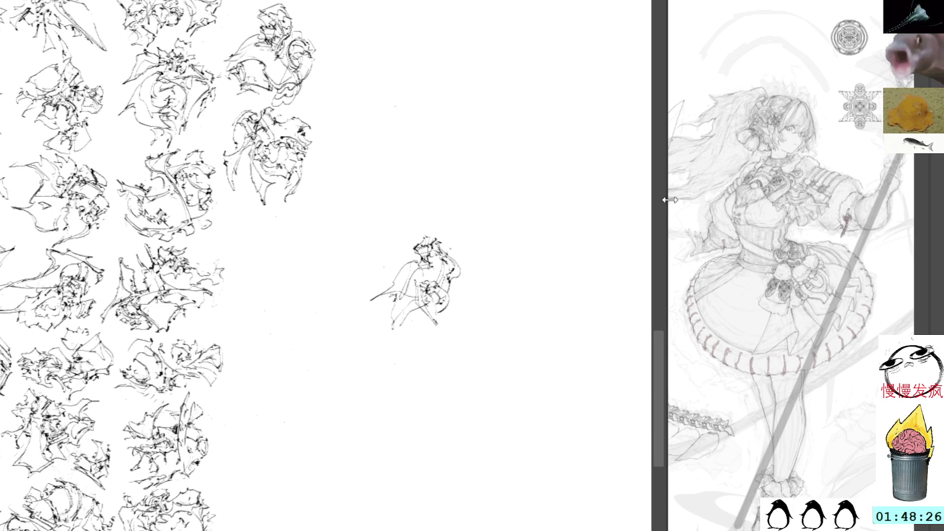
left_click_drag(659, 199, 815, 199)
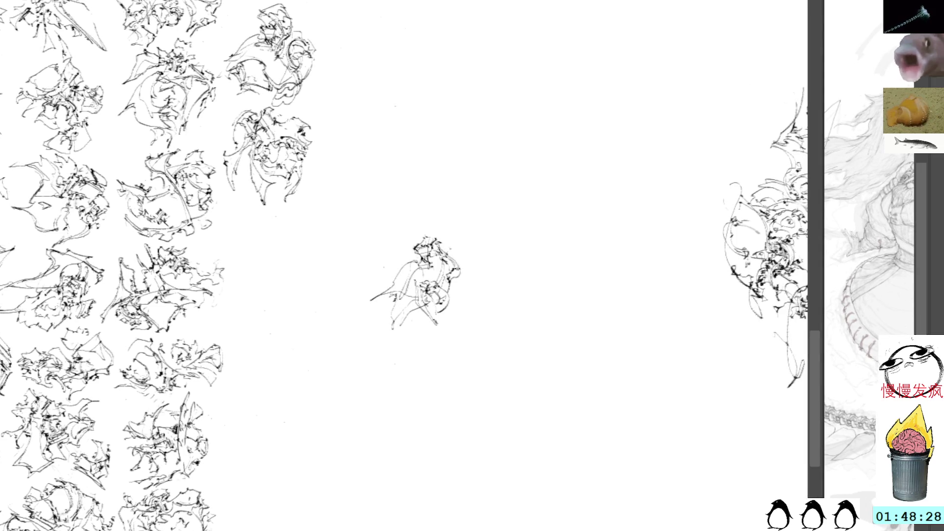
left_click_drag(455, 275, 451, 285)
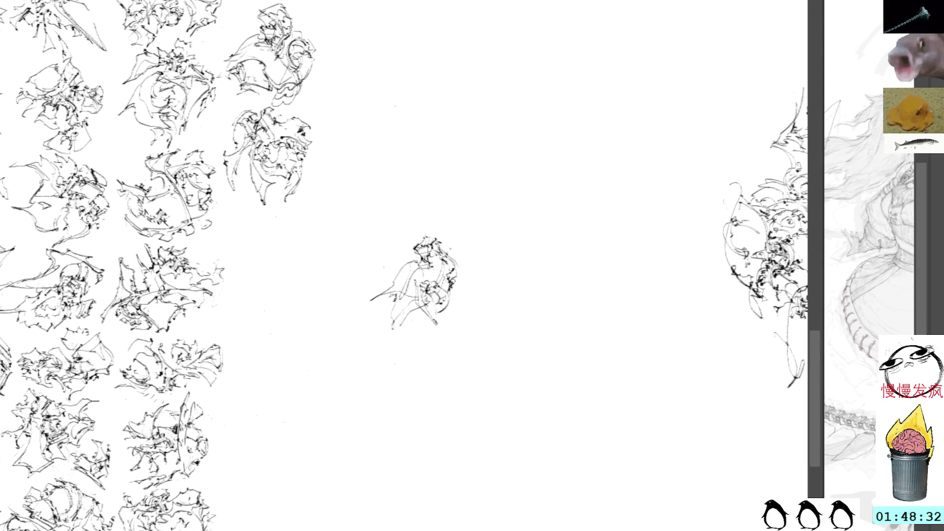
left_click_drag(446, 293, 471, 279)
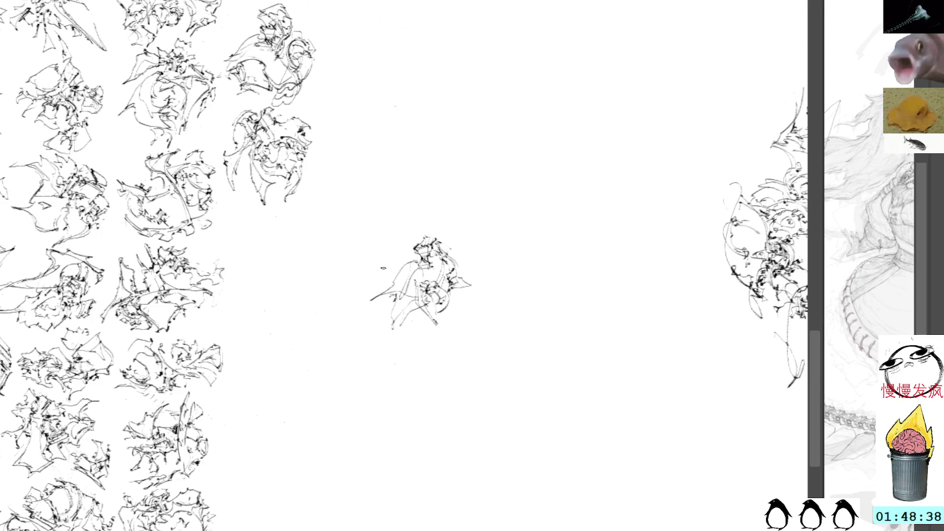
mouse_move(398, 296)
left_mouse_down()
mouse_move(395, 337)
mouse_move(413, 304)
mouse_move(396, 329)
mouse_move(406, 326)
left_mouse_up()
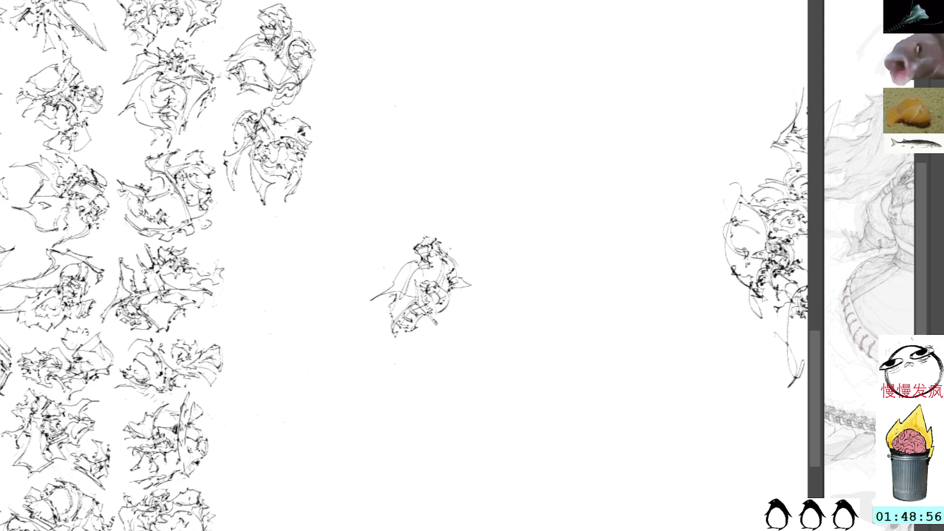
key("ctrl+t")
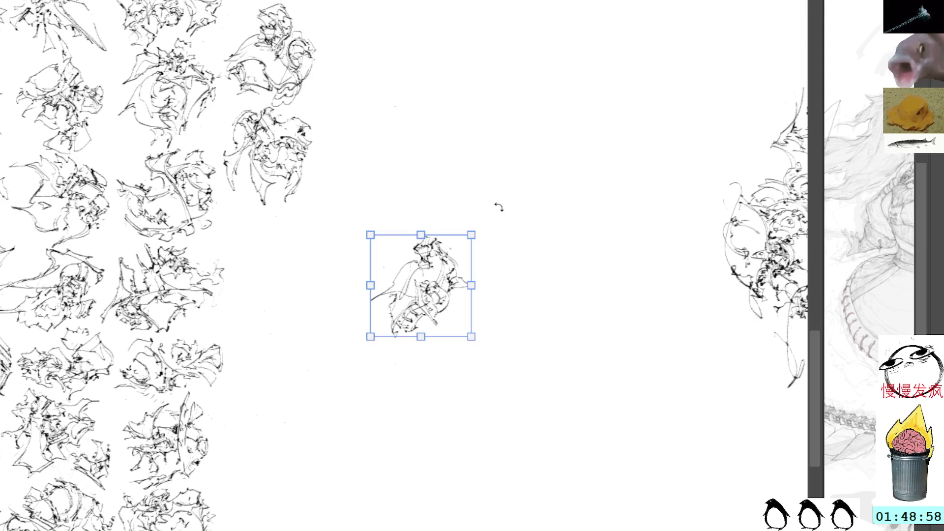
- Rotate the doodle to about 21° and move it left into line with the grid
left_click_drag(502, 209, 419, 205)
mouse_move(405, 288)
left_mouse_down()
mouse_move(316, 267)
mouse_move(261, 270)
left_mouse_up()
mouse_move(413, 199)
left_mouse_down()
mouse_move(409, 210)
mouse_move(362, 171)
mouse_move(310, 168)
left_mouse_up()
left_click_drag(291, 273, 284, 256)
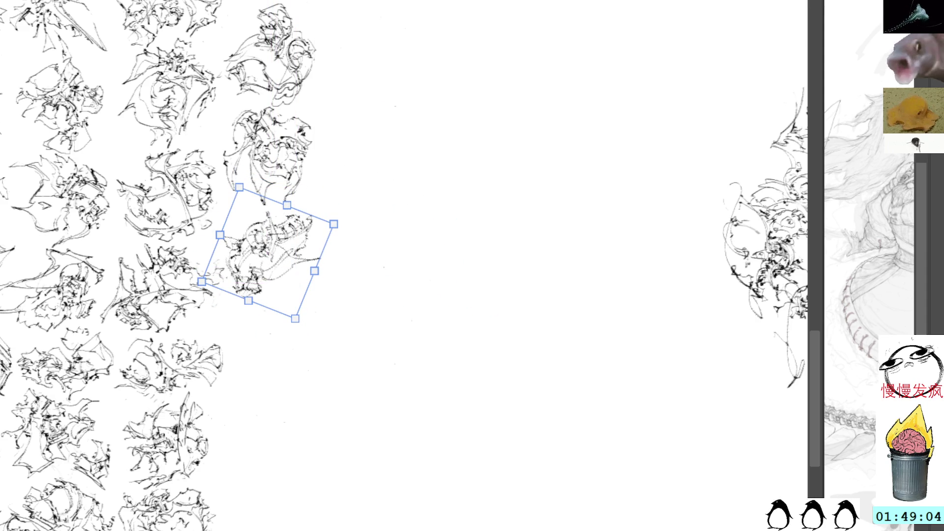
key("Return")
- Add ink strokes along the thumbnail's bottom and shift part of it up-right
scroll(468, 234, "up", 3)
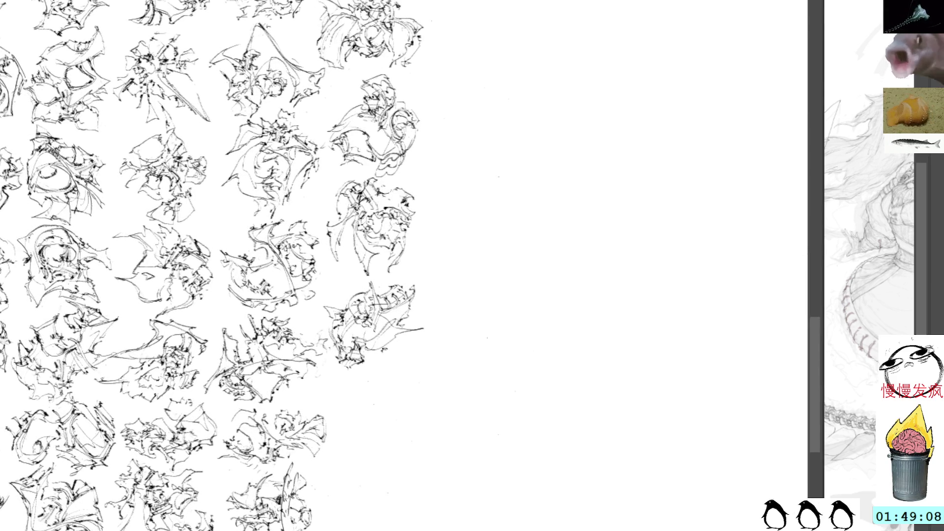
mouse_move(356, 361)
left_mouse_down()
mouse_move(344, 365)
mouse_move(351, 375)
mouse_move(381, 372)
mouse_move(373, 379)
left_mouse_up()
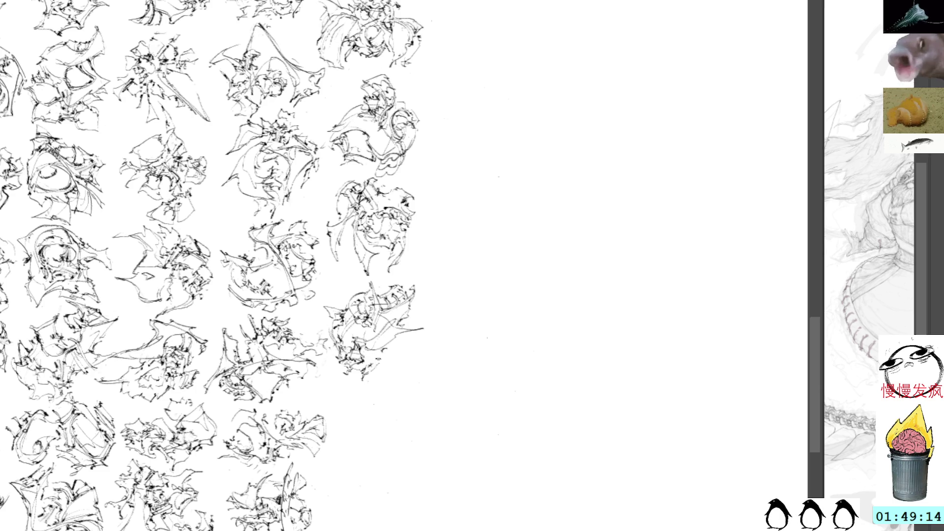
mouse_move(369, 378)
left_mouse_down()
mouse_move(346, 382)
mouse_move(381, 387)
left_mouse_up()
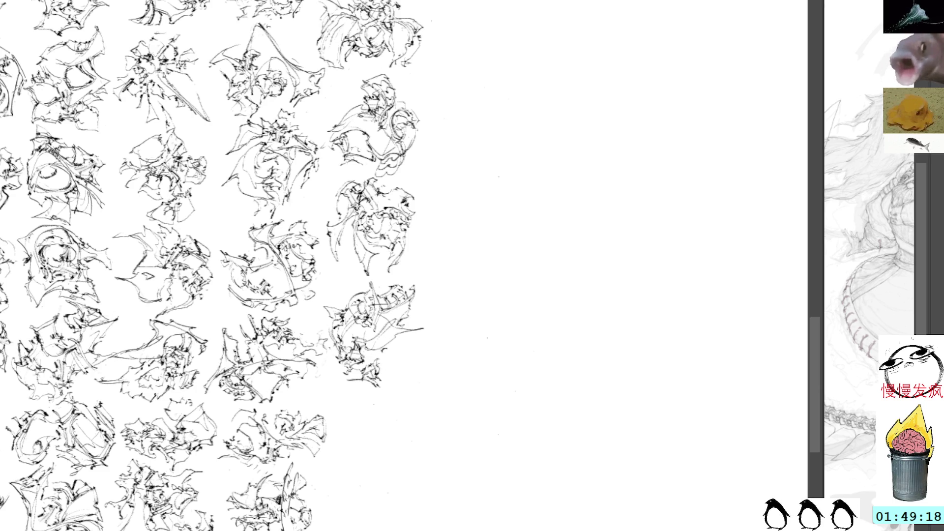
left_click_drag(378, 352, 385, 349)
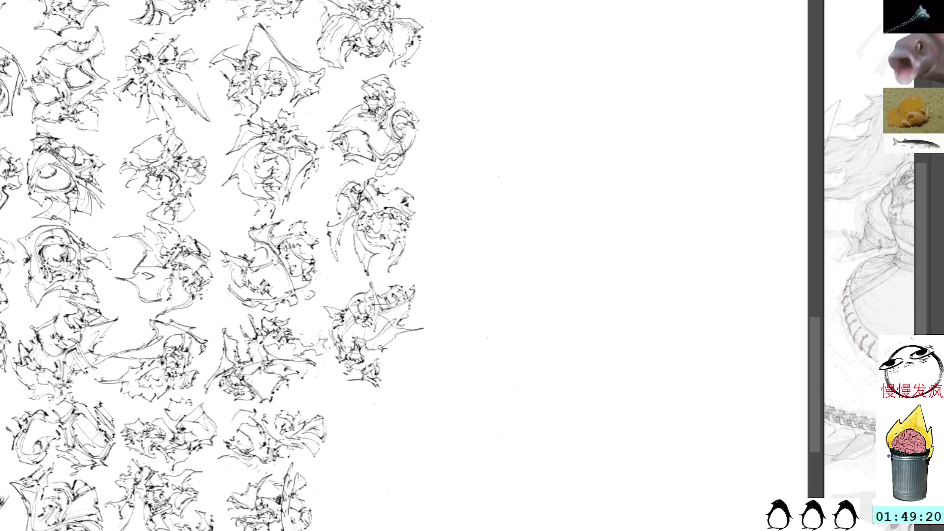
mouse_move(386, 383)
left_mouse_down()
mouse_move(388, 368)
mouse_move(374, 353)
mouse_move(366, 364)
mouse_move(402, 361)
left_mouse_up()
key("ctrl+t")
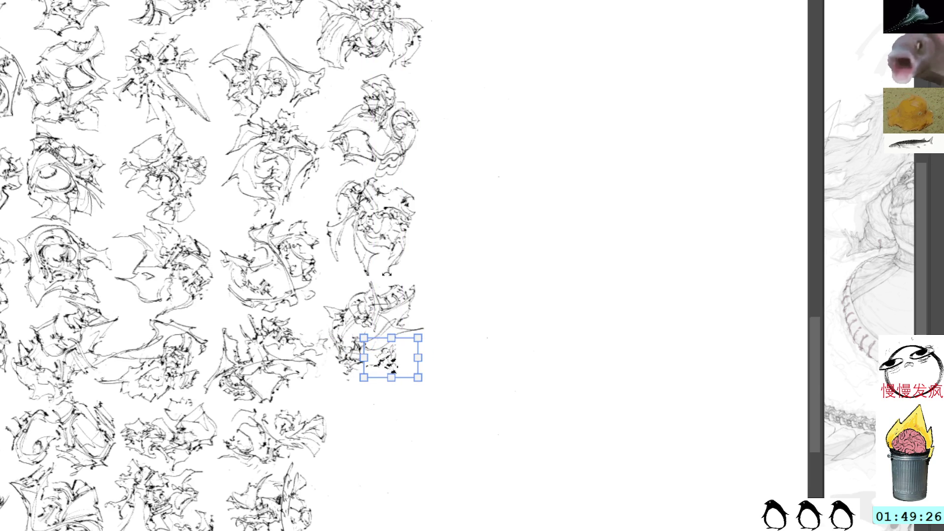
key("Return")
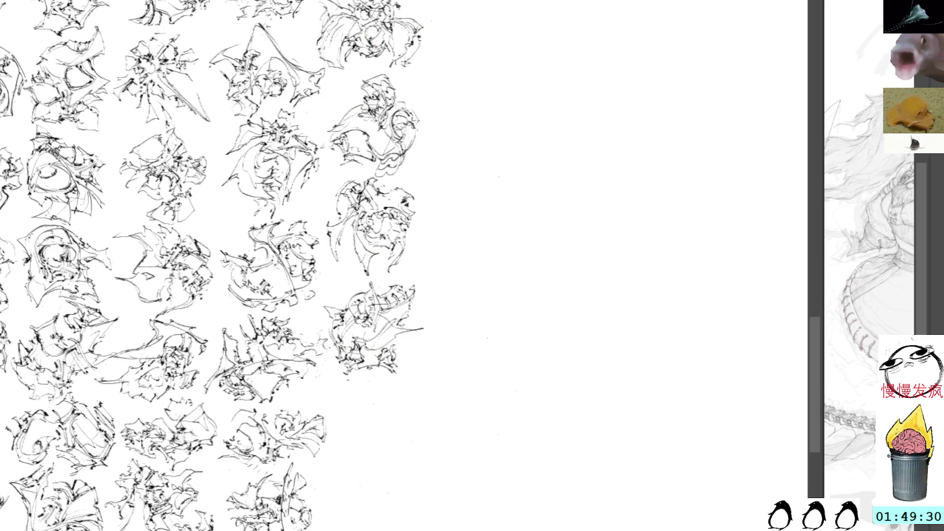
mouse_move(434, 289)
left_mouse_down()
mouse_move(487, 204)
mouse_move(470, 190)
mouse_move(459, 271)
mouse_move(378, 271)
mouse_move(372, 303)
mouse_move(401, 331)
left_mouse_up()
- Add strokes to the small doodle and rotate it about 35° counter-clockwise
mouse_move(402, 278)
left_mouse_down()
mouse_move(398, 344)
mouse_move(406, 293)
mouse_move(422, 294)
mouse_move(425, 275)
mouse_move(425, 290)
left_mouse_up()
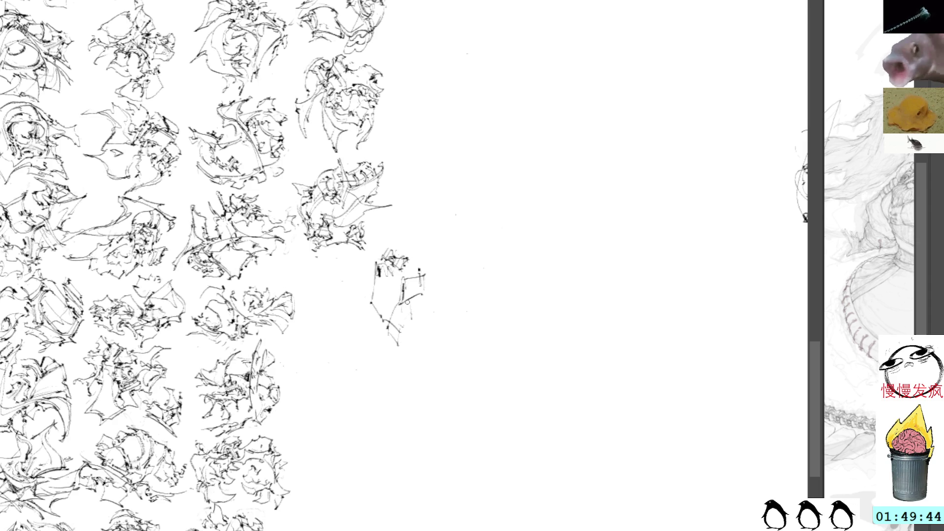
mouse_move(406, 294)
left_mouse_down()
mouse_move(427, 294)
mouse_move(431, 281)
mouse_move(423, 314)
left_mouse_up()
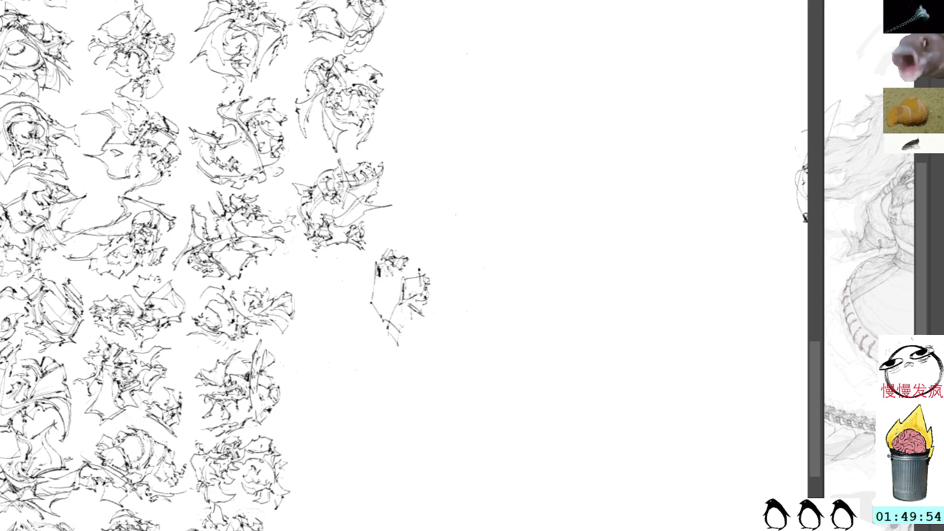
key("ctrl+t")
left_click_drag(467, 274, 452, 252)
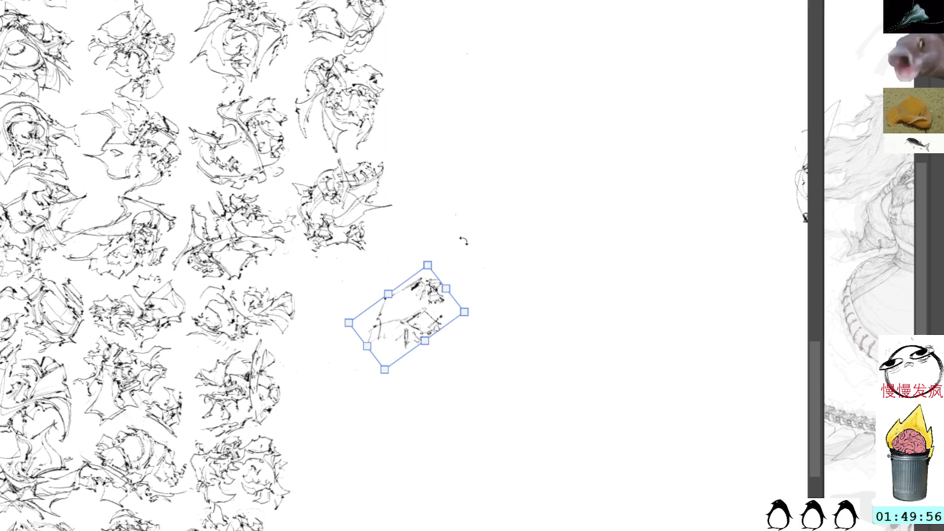
key("Return")
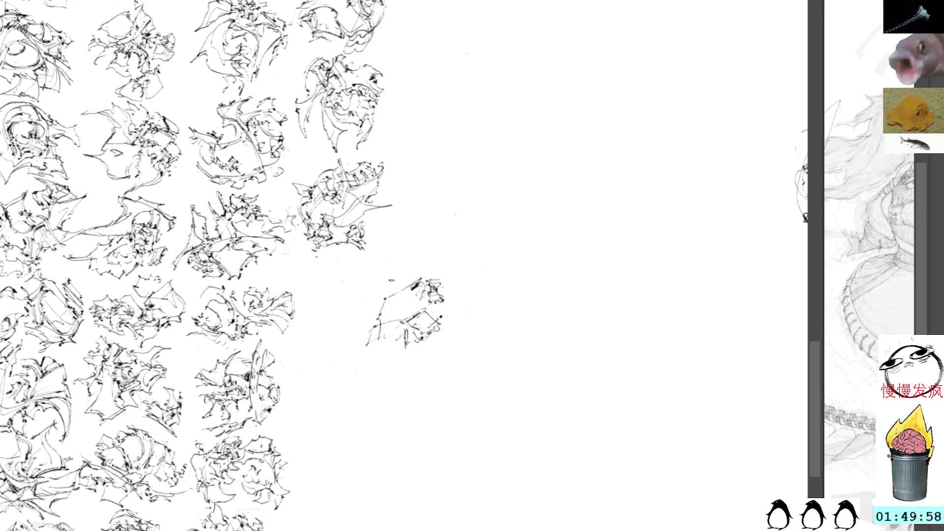
- Extend the doodle upward and add short strokes along its right edge
mouse_move(402, 286)
left_mouse_down()
mouse_move(407, 254)
mouse_move(422, 239)
mouse_move(409, 254)
mouse_move(426, 243)
mouse_move(451, 265)
left_mouse_up()
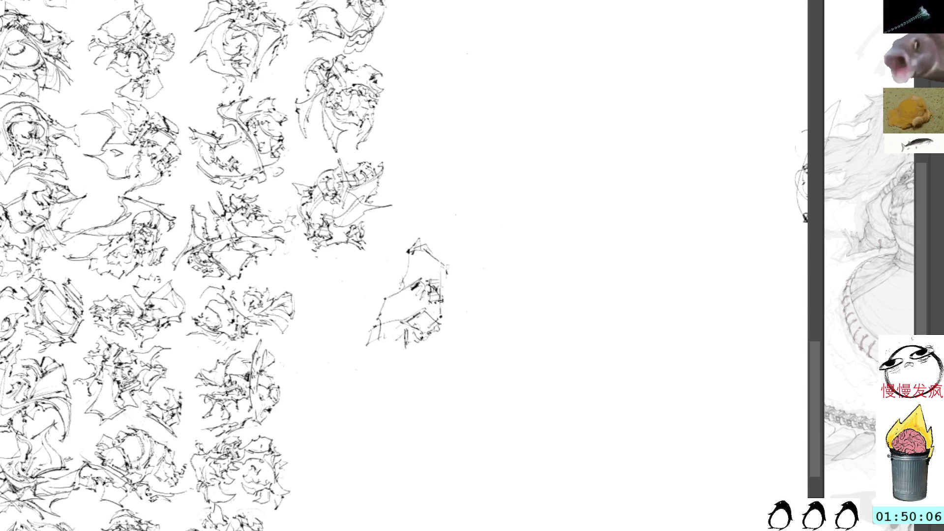
left_click_drag(437, 307, 460, 320)
mouse_move(440, 285)
left_mouse_down()
mouse_move(467, 304)
mouse_move(448, 302)
mouse_move(459, 303)
mouse_move(451, 282)
mouse_move(460, 290)
left_mouse_up()
mouse_move(452, 285)
left_mouse_down()
mouse_move(461, 292)
mouse_move(438, 254)
mouse_move(444, 272)
mouse_move(434, 284)
mouse_move(445, 279)
mouse_move(451, 322)
mouse_move(415, 348)
mouse_move(450, 325)
left_mouse_up()
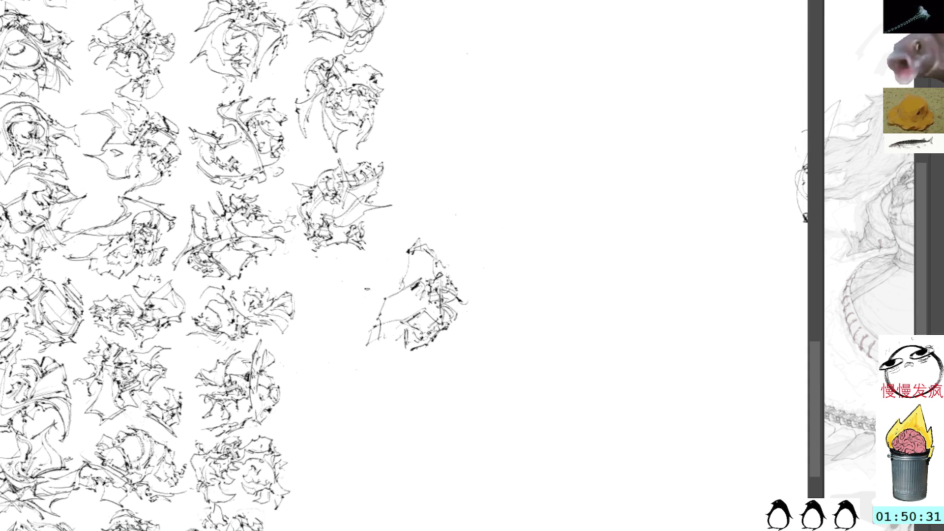
- Undo a stray loop and move the doodle left into the grid's rightmost column
mouse_move(379, 325)
left_mouse_down()
mouse_move(361, 338)
mouse_move(373, 354)
mouse_move(369, 332)
mouse_move(383, 340)
mouse_move(364, 347)
mouse_move(393, 324)
mouse_move(406, 326)
mouse_move(394, 344)
mouse_move(404, 323)
mouse_move(406, 340)
left_mouse_up()
key("ctrl+z")
key("ctrl+t")
mouse_move(408, 285)
left_mouse_down()
mouse_move(387, 281)
mouse_move(347, 311)
left_mouse_up()
key("Return")
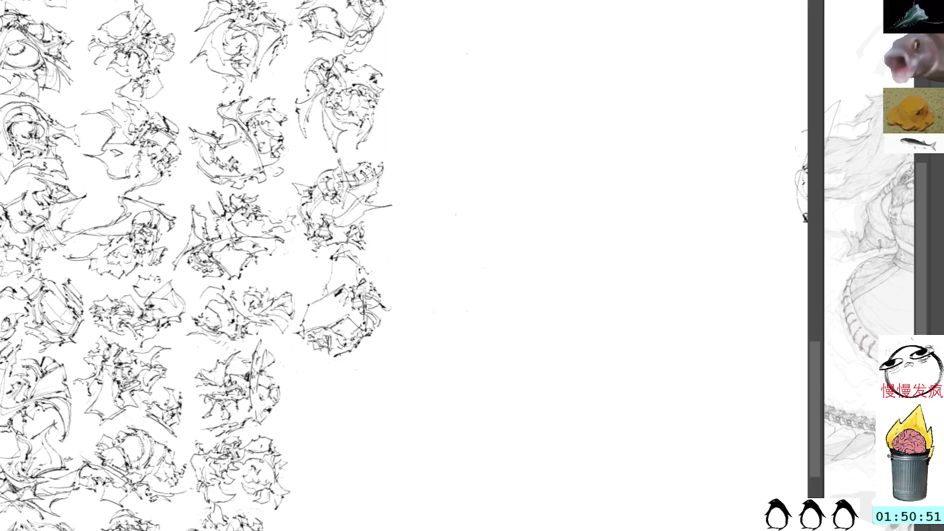
left_click_drag(400, 234, 442, 255)
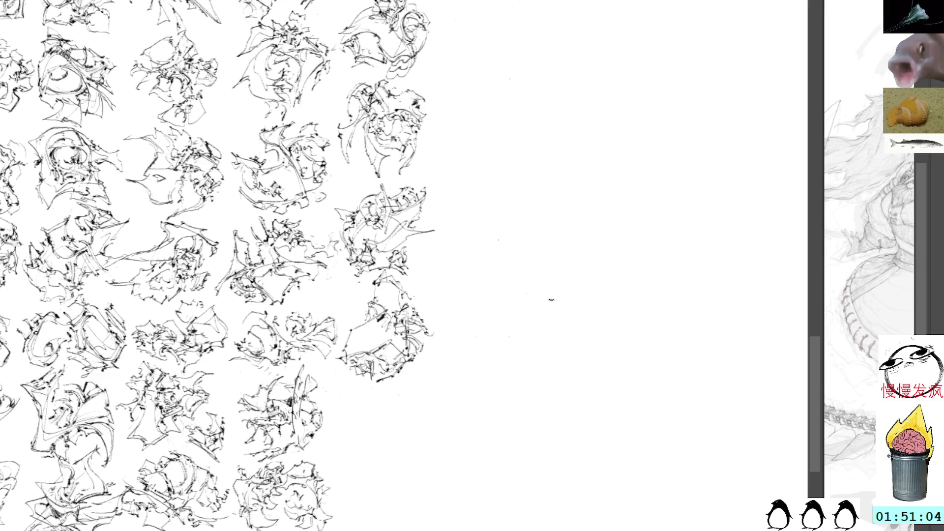
- Start a small scribble on blank paper, moving it right and rotating it 90° upright
mouse_move(545, 274)
left_mouse_down()
mouse_move(505, 253)
mouse_move(525, 266)
mouse_move(522, 304)
left_mouse_up()
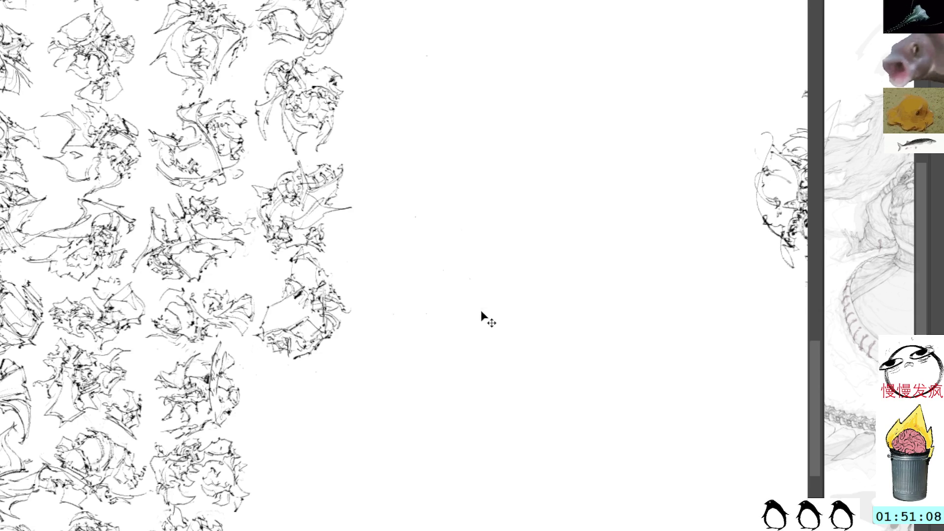
left_click_drag(384, 253, 406, 267)
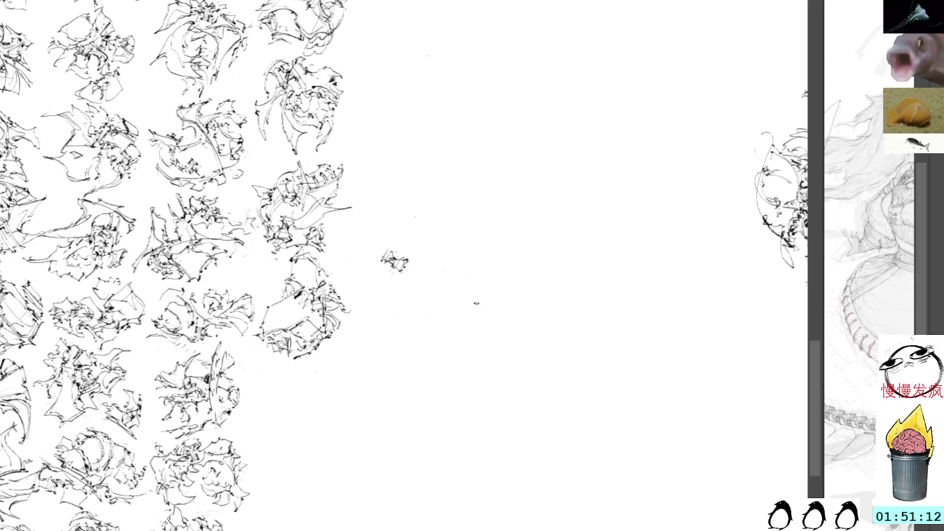
left_click_drag(479, 295, 479, 314)
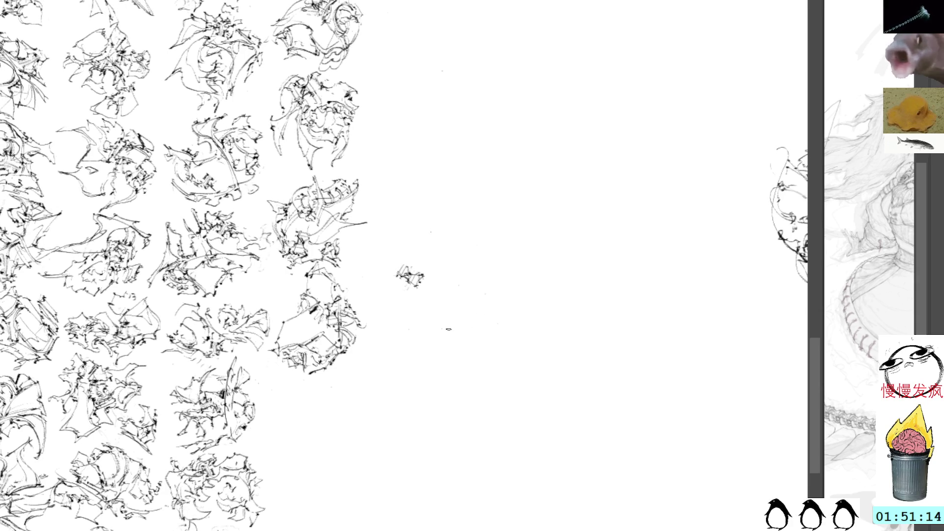
mouse_move(393, 284)
left_mouse_down()
mouse_move(409, 281)
mouse_move(428, 255)
mouse_move(440, 274)
mouse_move(425, 291)
mouse_move(428, 305)
mouse_move(437, 299)
mouse_move(427, 320)
mouse_move(436, 343)
left_mouse_up()
key("ctrl+t")
mouse_move(473, 238)
left_mouse_down()
mouse_move(437, 291)
mouse_move(496, 294)
left_mouse_up()
mouse_move(546, 359)
left_mouse_down()
mouse_move(561, 310)
mouse_move(522, 274)
left_mouse_up()
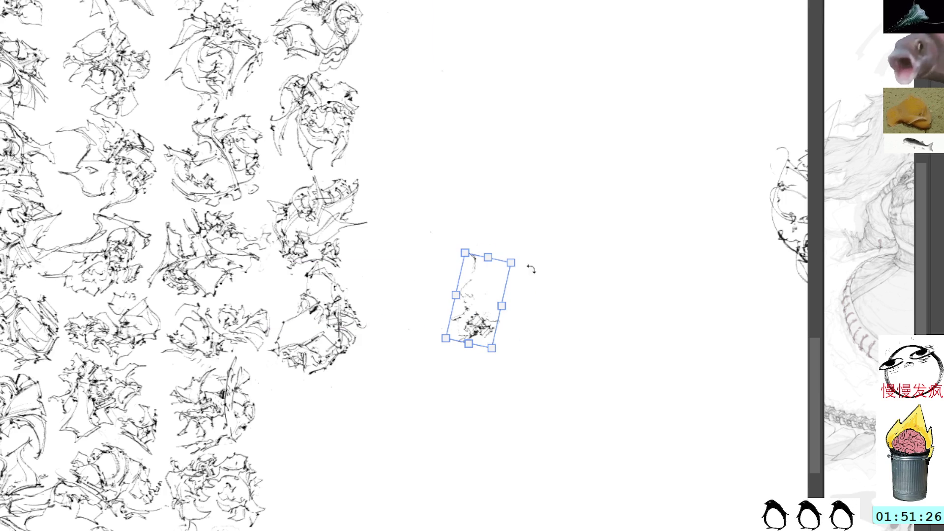
key("Return")
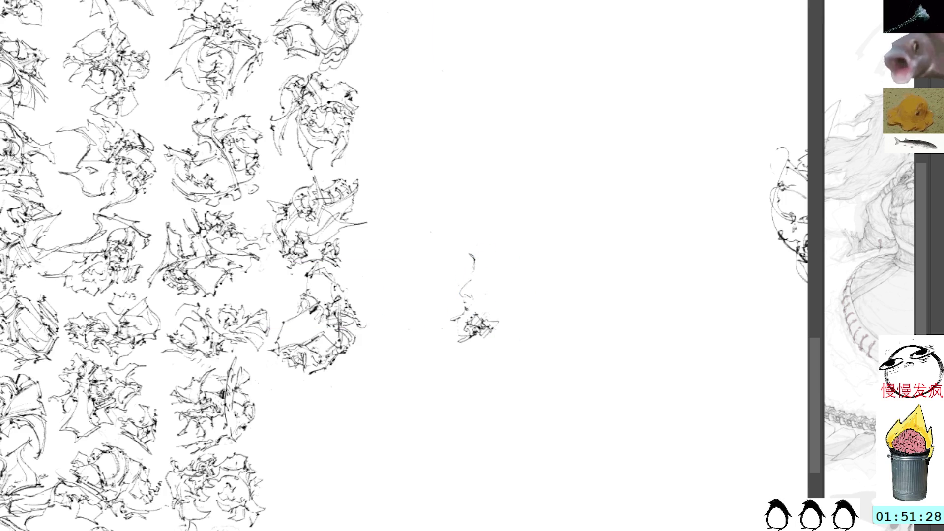
- Draw a curved stroke down the scribble and extend its lower-left outline
mouse_move(471, 253)
left_mouse_down()
mouse_move(487, 268)
mouse_move(437, 299)
mouse_move(479, 295)
mouse_move(445, 302)
mouse_move(486, 310)
left_mouse_up()
key("ctrl+z")
key("ctrl+z")
left_click_drag(475, 278, 493, 317)
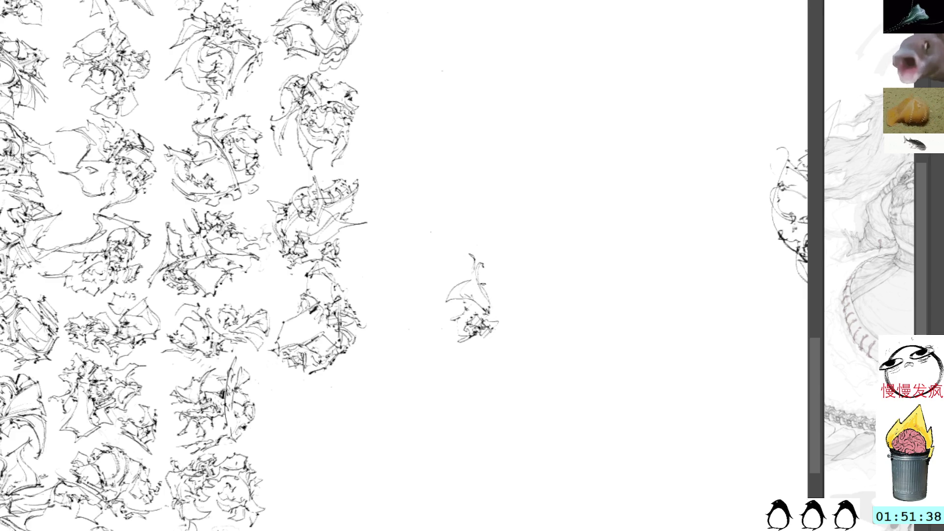
mouse_move(490, 286)
left_mouse_down()
mouse_move(497, 322)
mouse_move(484, 311)
mouse_move(494, 301)
left_mouse_up()
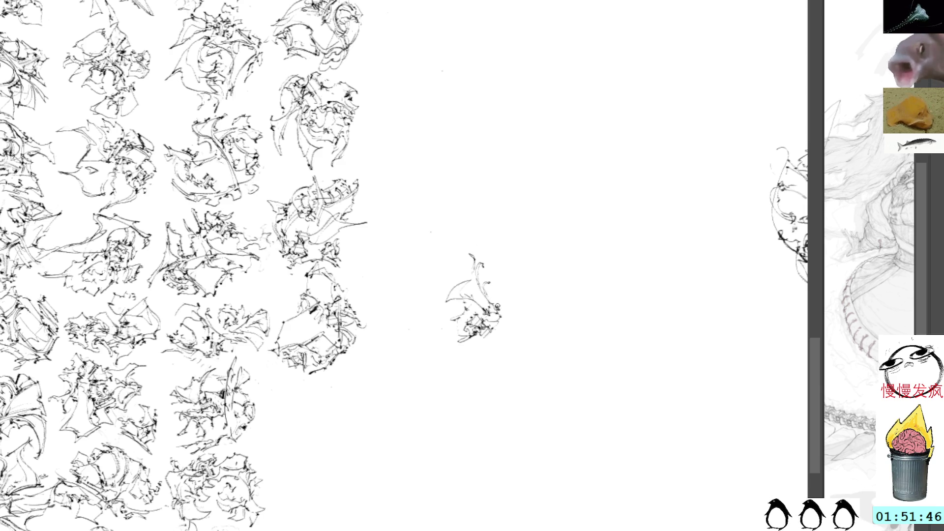
mouse_move(445, 299)
left_mouse_down()
mouse_move(424, 331)
mouse_move(462, 326)
mouse_move(472, 310)
left_mouse_up()
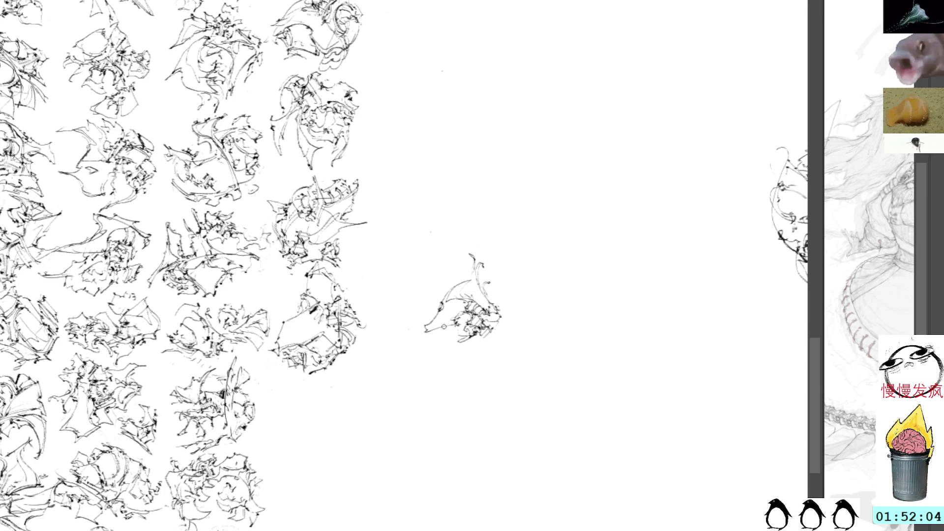
mouse_move(435, 323)
left_mouse_down()
mouse_move(422, 336)
mouse_move(455, 324)
left_mouse_up()
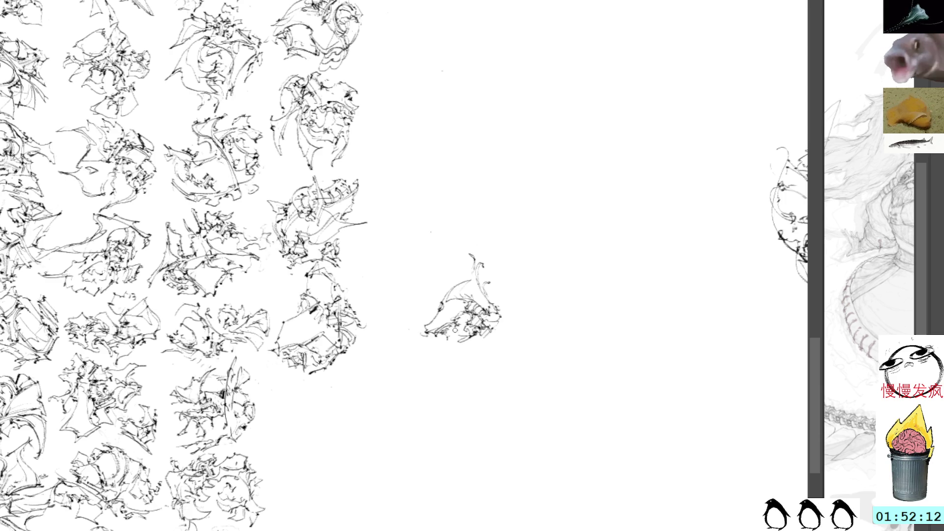
- Add strokes along the doodle's lower edge and lower right, then begin tilting it
mouse_move(442, 339)
left_mouse_down()
mouse_move(437, 353)
mouse_move(462, 362)
left_mouse_up()
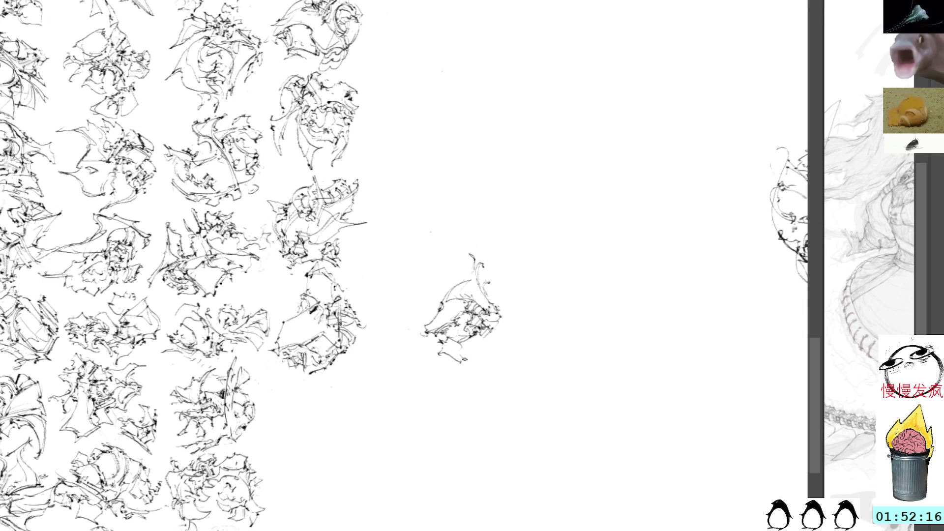
mouse_move(447, 357)
left_mouse_down()
mouse_move(448, 367)
mouse_move(464, 365)
mouse_move(462, 344)
mouse_move(473, 364)
mouse_move(467, 344)
mouse_move(501, 335)
mouse_move(483, 350)
mouse_move(501, 335)
mouse_move(506, 309)
mouse_move(509, 319)
left_mouse_up()
left_click_drag(495, 352, 497, 343)
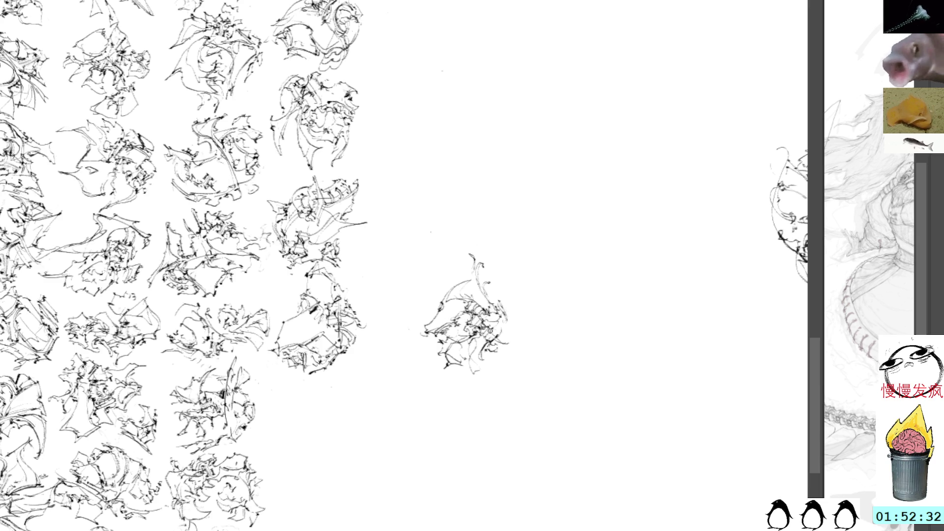
left_click_drag(495, 329, 511, 342)
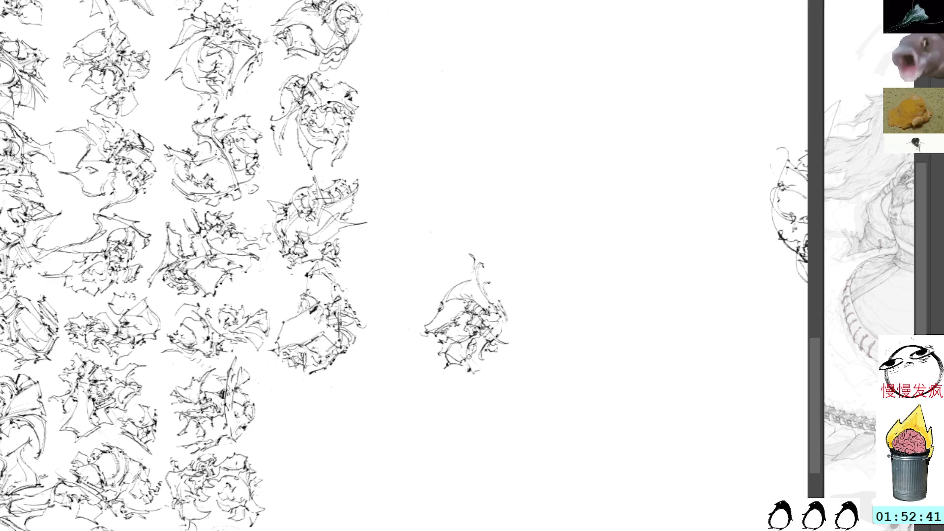
left_click_drag(461, 366, 487, 370)
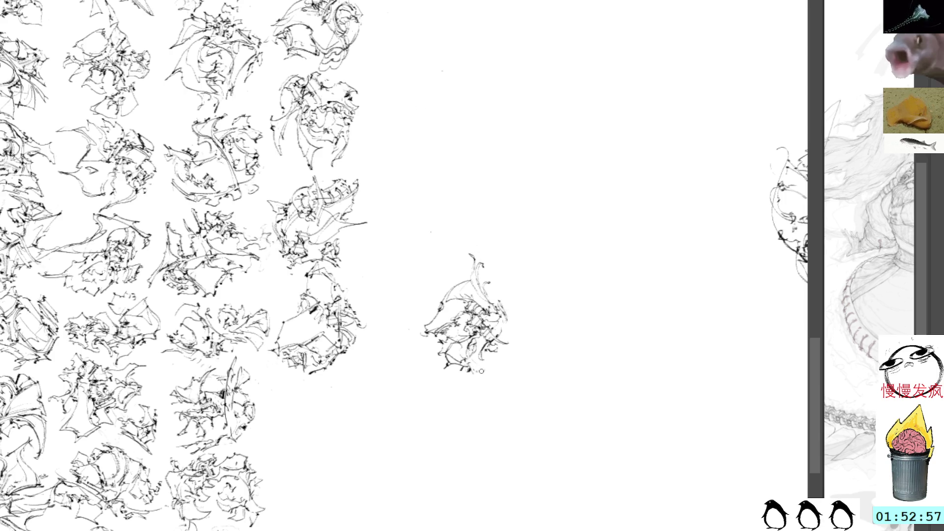
left_click_drag(470, 366, 493, 357)
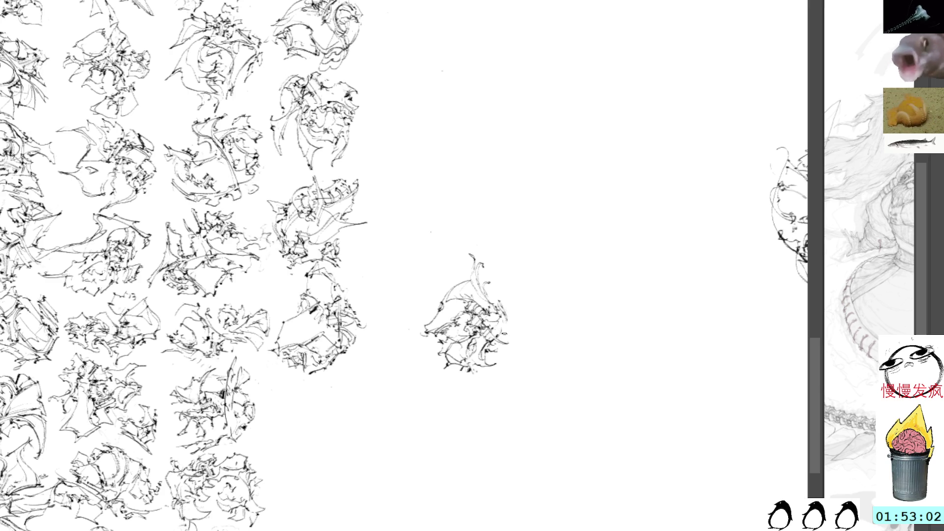
key("ctrl+t")
mouse_move(549, 272)
left_mouse_down()
mouse_move(559, 322)
mouse_move(486, 285)
mouse_move(565, 297)
mouse_move(463, 203)
left_mouse_up()
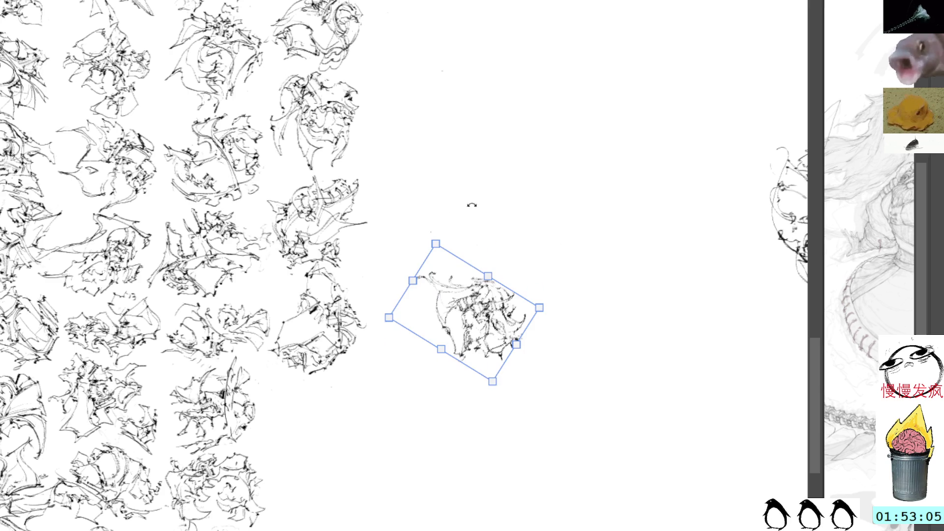
left_click_drag(560, 202, 480, 170)
mouse_move(467, 322)
left_mouse_down()
mouse_move(365, 368)
mouse_move(322, 417)
left_mouse_up()
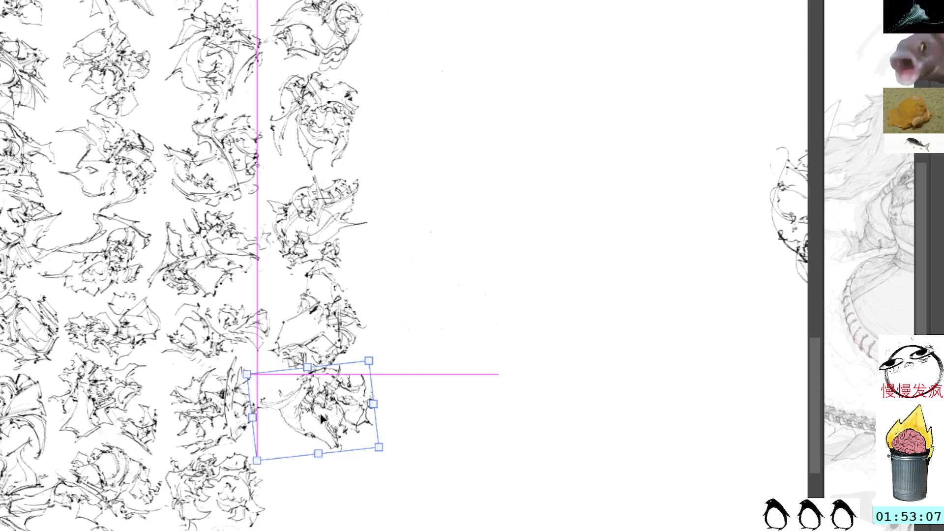
mouse_move(420, 354)
left_mouse_down()
mouse_move(385, 278)
mouse_move(398, 299)
left_mouse_up()
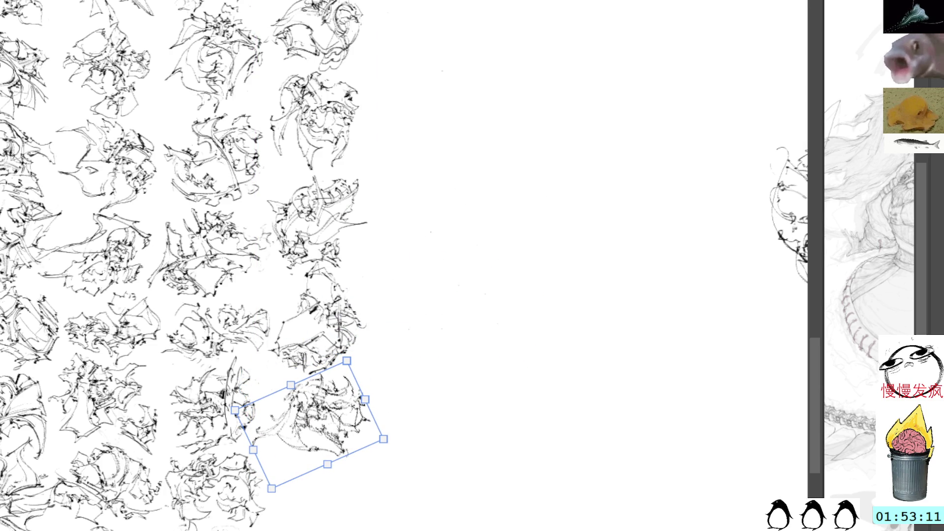
key("Return")
scroll(239, 266, "left", 3)
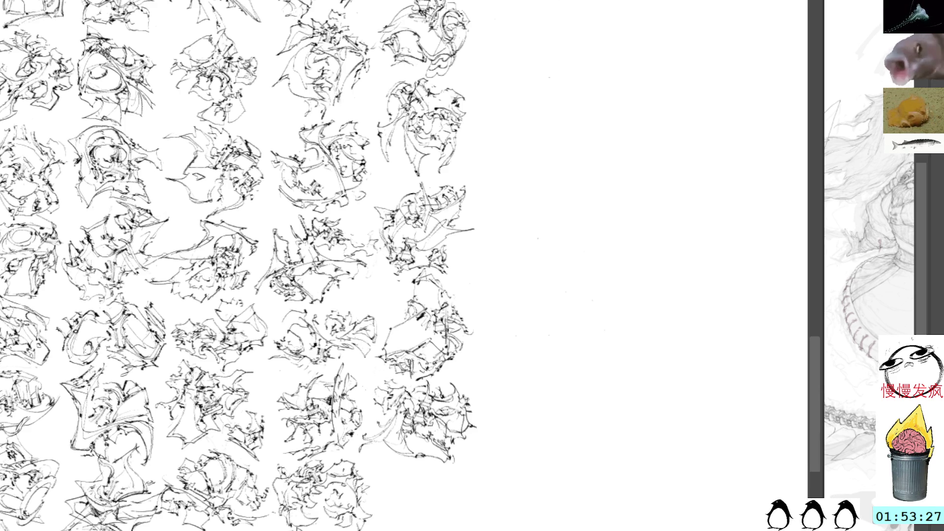
- Draw a small starting scribble beside the grid and add curving strokes on its right
mouse_move(582, 276)
left_mouse_down()
mouse_move(533, 240)
mouse_move(525, 274)
mouse_move(491, 312)
mouse_move(511, 310)
left_mouse_up()
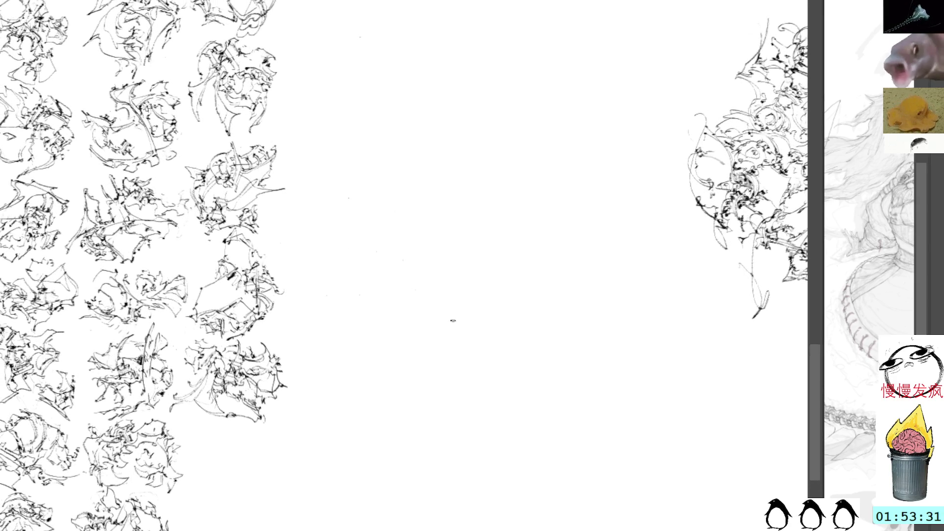
left_click_drag(383, 243, 408, 255)
left_click_drag(410, 218, 499, 260)
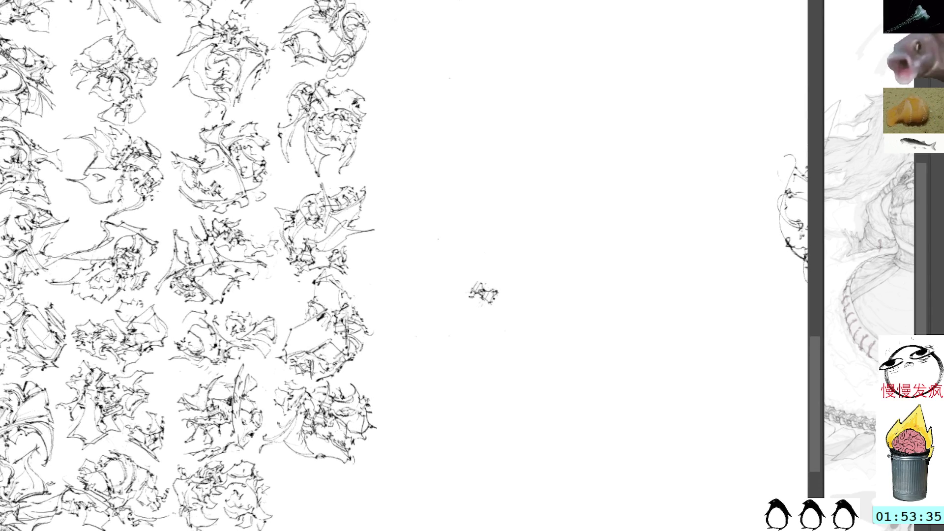
key("ctrl+t")
key("Return")
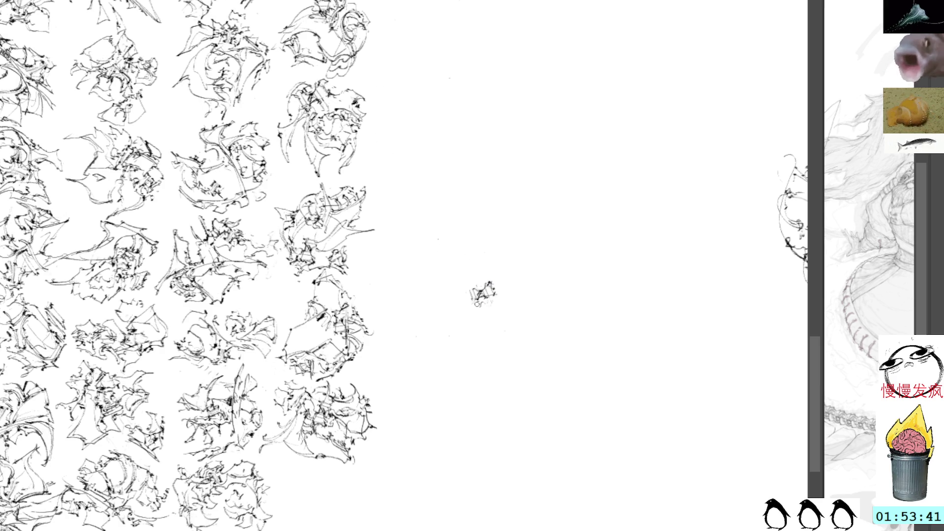
mouse_move(470, 298)
left_mouse_down()
mouse_move(486, 315)
mouse_move(455, 301)
mouse_move(489, 328)
mouse_move(495, 311)
left_mouse_up()
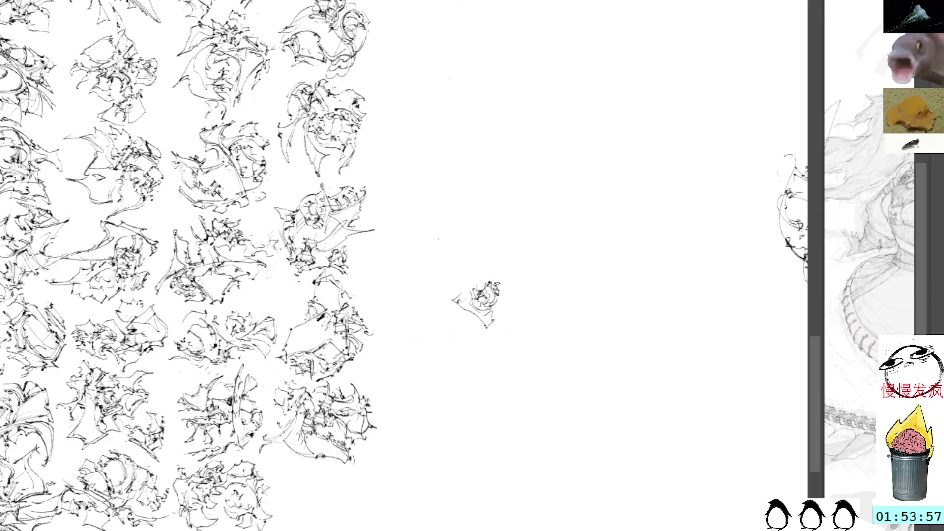
mouse_move(496, 280)
left_mouse_down()
mouse_move(506, 272)
mouse_move(519, 295)
mouse_move(511, 307)
mouse_move(489, 271)
mouse_move(503, 252)
mouse_move(505, 271)
mouse_move(484, 283)
mouse_move(513, 259)
mouse_move(524, 295)
mouse_move(511, 318)
left_mouse_up()
- Give the doodle a curving outer contour and extend its right edge downward
mouse_move(518, 286)
left_mouse_down()
mouse_move(502, 305)
mouse_move(510, 277)
left_mouse_up()
mouse_move(503, 282)
left_mouse_down()
mouse_move(515, 273)
mouse_move(504, 271)
mouse_move(508, 263)
mouse_move(528, 274)
mouse_move(522, 319)
left_mouse_up()
key("ctrl+z")
key("ctrl+z")
left_click_drag(522, 320, 501, 338)
mouse_move(500, 290)
left_mouse_down()
mouse_move(506, 297)
mouse_move(508, 284)
left_mouse_up()
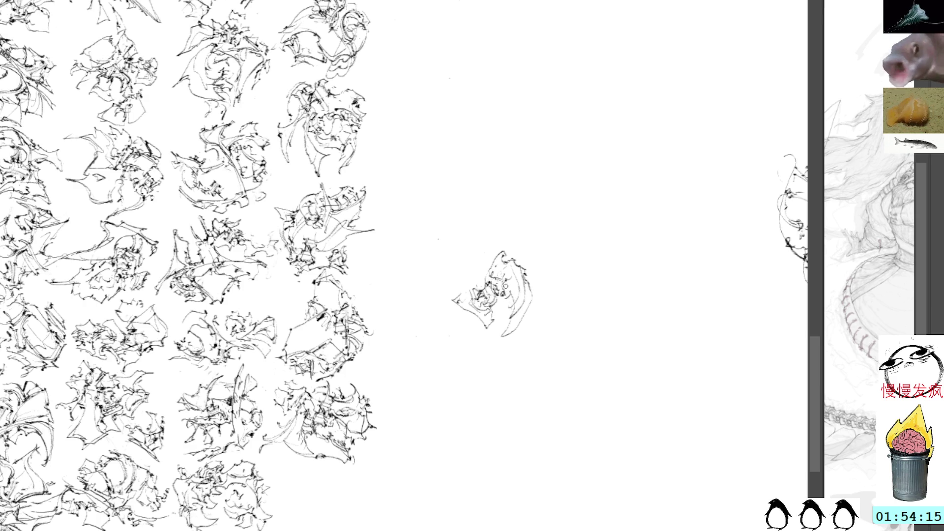
- Add dark inner lines, darken the lower right contour, and drag the doodle into the grid
left_click_drag(514, 282, 506, 298)
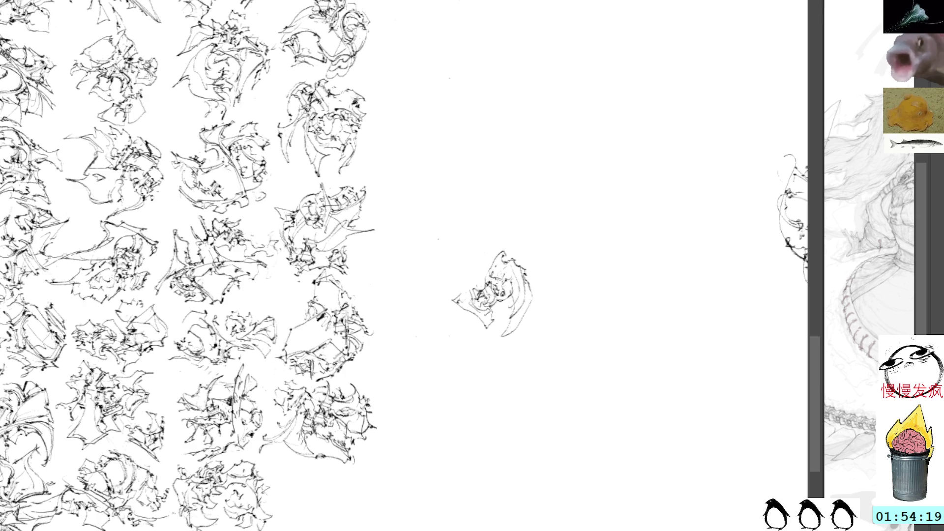
mouse_move(511, 287)
left_mouse_down()
mouse_move(502, 299)
mouse_move(449, 290)
mouse_move(458, 278)
mouse_move(479, 286)
mouse_move(484, 271)
mouse_move(470, 272)
mouse_move(476, 259)
mouse_move(488, 269)
mouse_move(489, 257)
left_mouse_up()
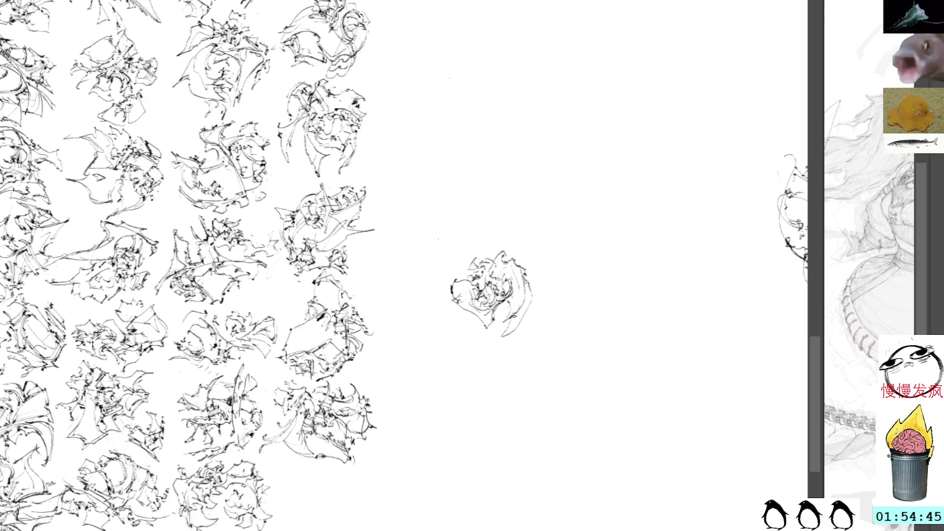
left_click_drag(502, 334, 517, 332)
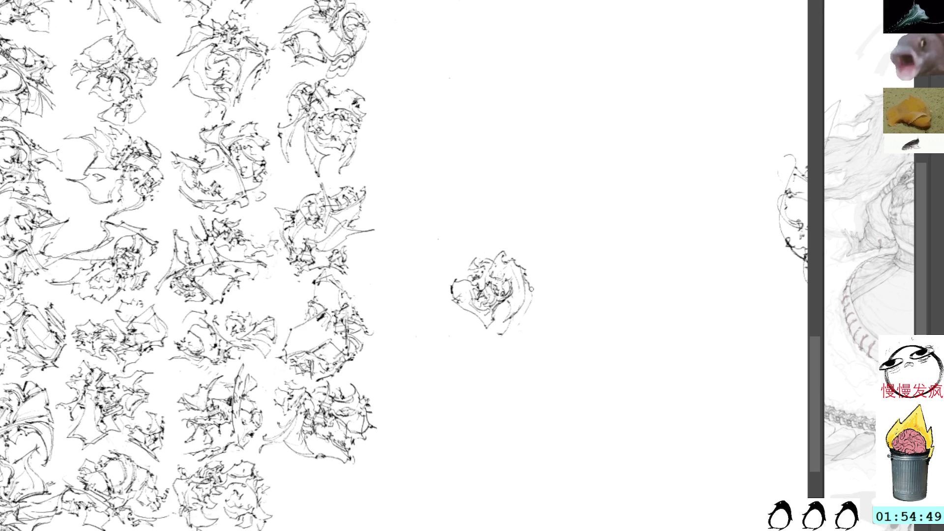
left_click_drag(524, 314, 494, 336)
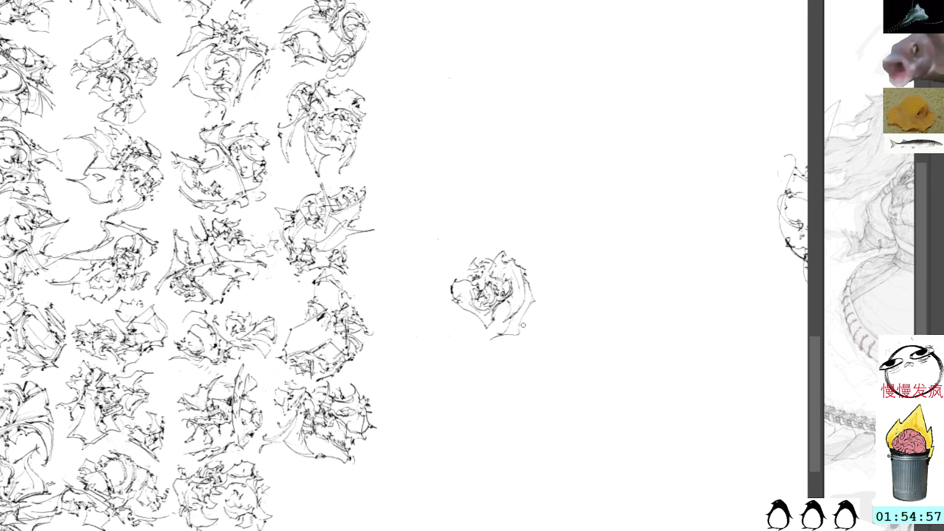
mouse_move(522, 320)
left_mouse_down()
mouse_move(519, 336)
mouse_move(531, 285)
mouse_move(534, 295)
mouse_move(543, 279)
mouse_move(532, 291)
left_mouse_up()
mouse_move(536, 289)
left_mouse_down()
mouse_move(421, 365)
mouse_move(342, 499)
left_mouse_up()
- Nudge the bottom-right doodle down and left into line, then deselect it
mouse_move(424, 327)
left_mouse_down()
mouse_move(467, 278)
mouse_move(442, 269)
left_mouse_up()
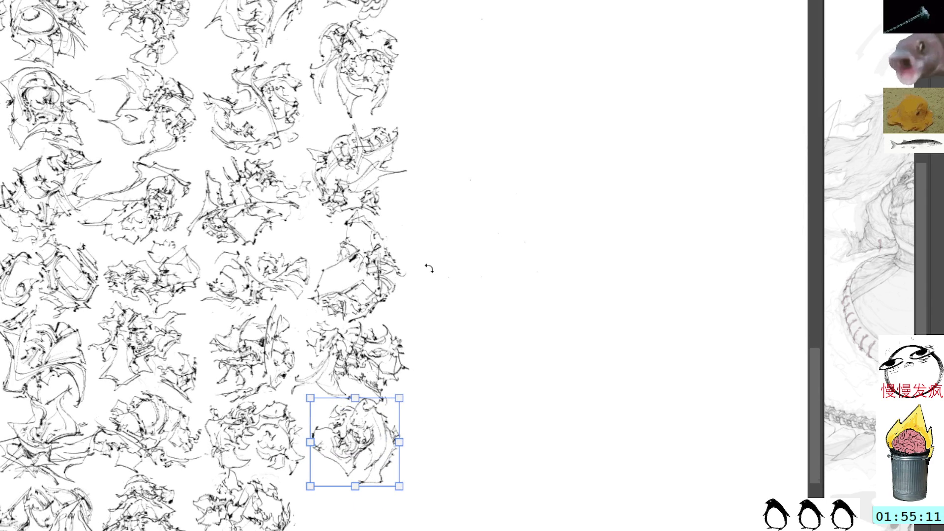
key("Down")
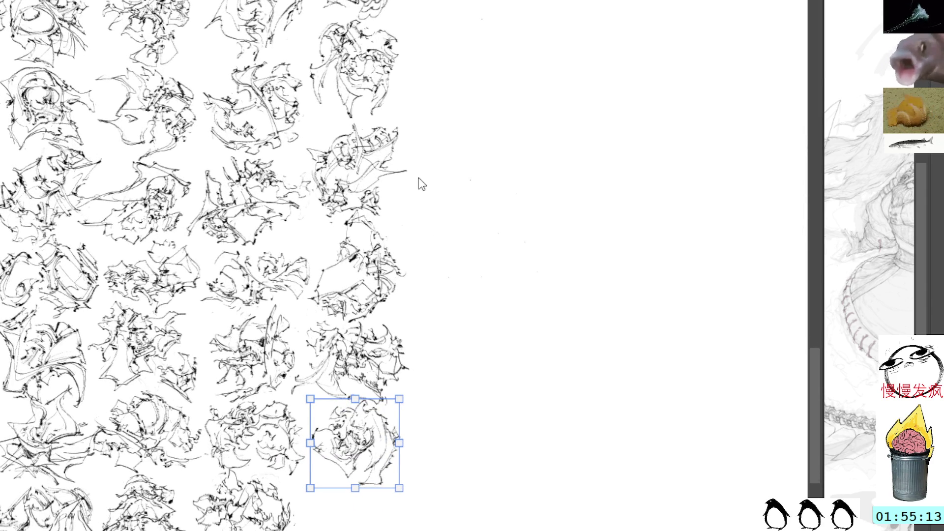
left_click(418, 178)
key("ctrl+z")
key("Left")
key("Left")
key("Left")
key("Left")
key("Left")
key("Left")
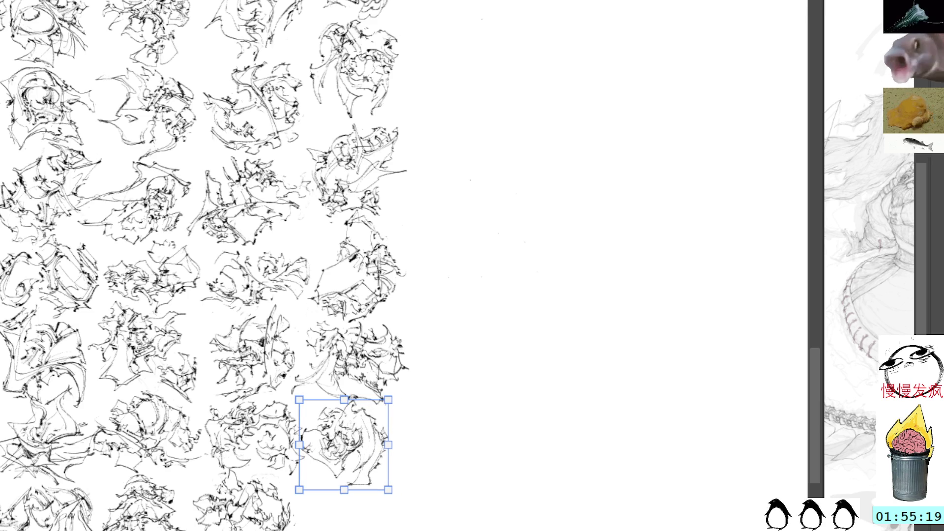
key("ctrl+d")
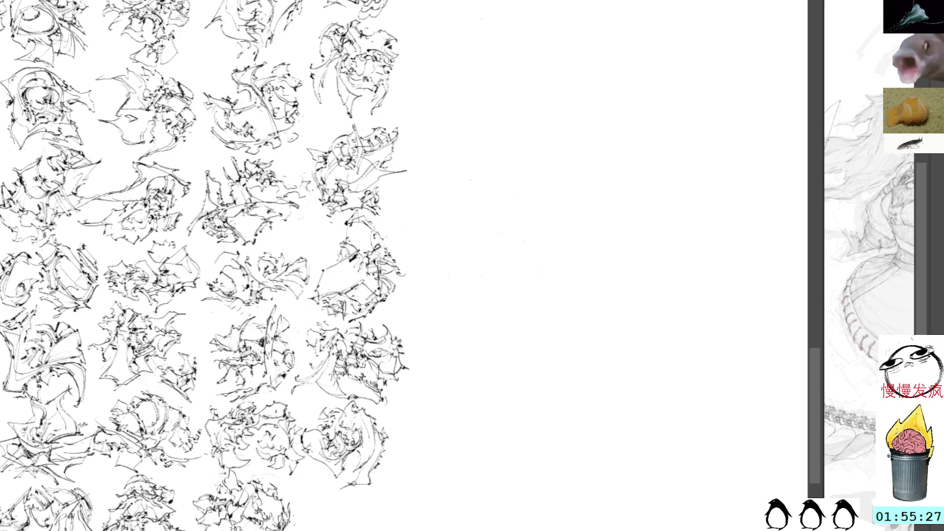
- Add a short bottom stroke, a small mark and a hook mark to the doodle
left_click_drag(372, 478, 339, 492)
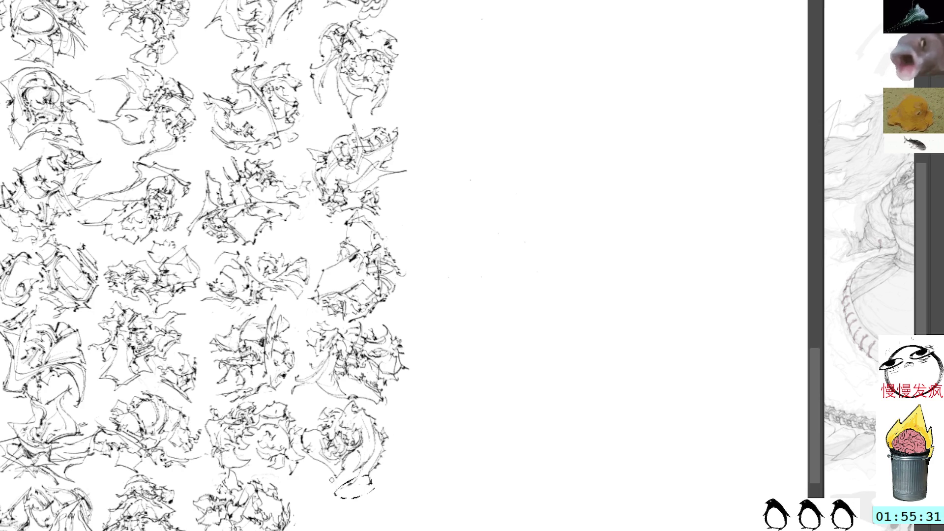
key("ctrl+z")
left_click_drag(341, 489, 386, 464)
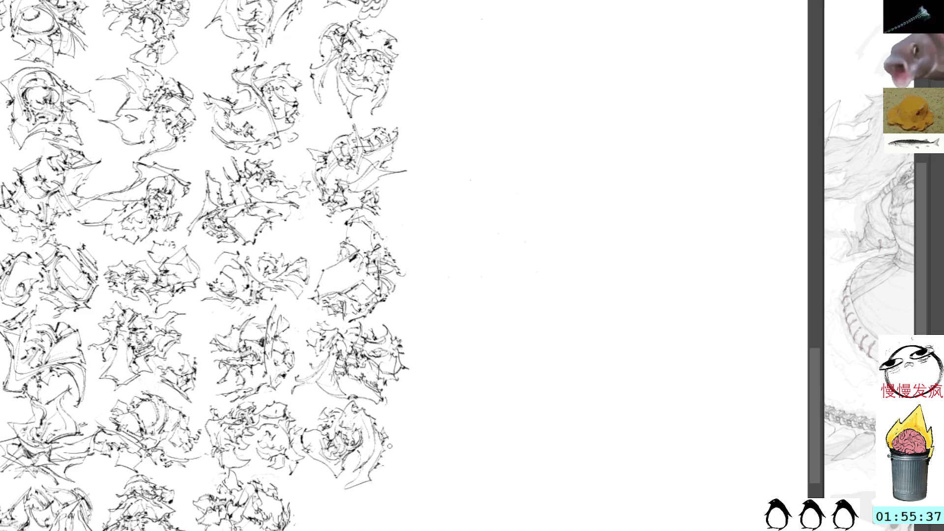
mouse_move(384, 448)
left_mouse_down()
mouse_move(405, 439)
mouse_move(400, 417)
mouse_move(413, 433)
mouse_move(405, 445)
left_mouse_up()
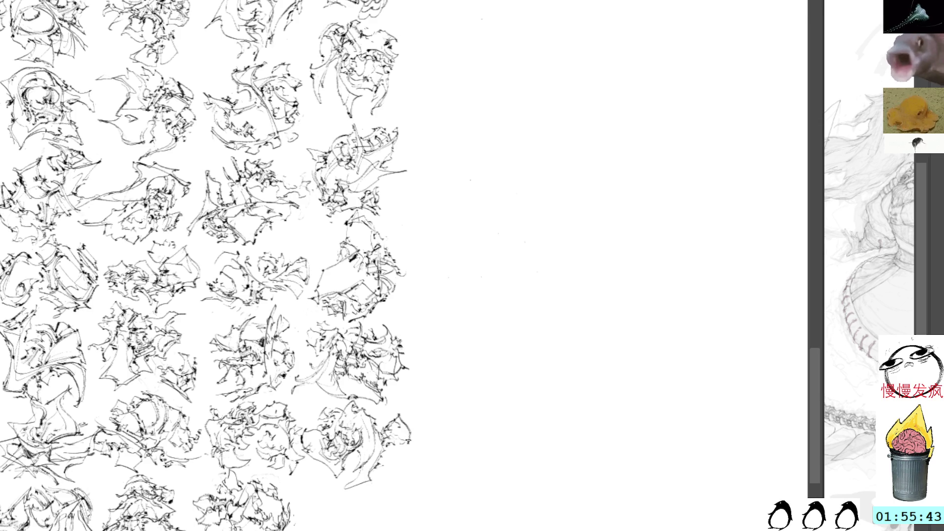
mouse_move(403, 408)
left_mouse_down()
mouse_move(415, 422)
mouse_move(411, 451)
mouse_move(413, 413)
left_mouse_up()
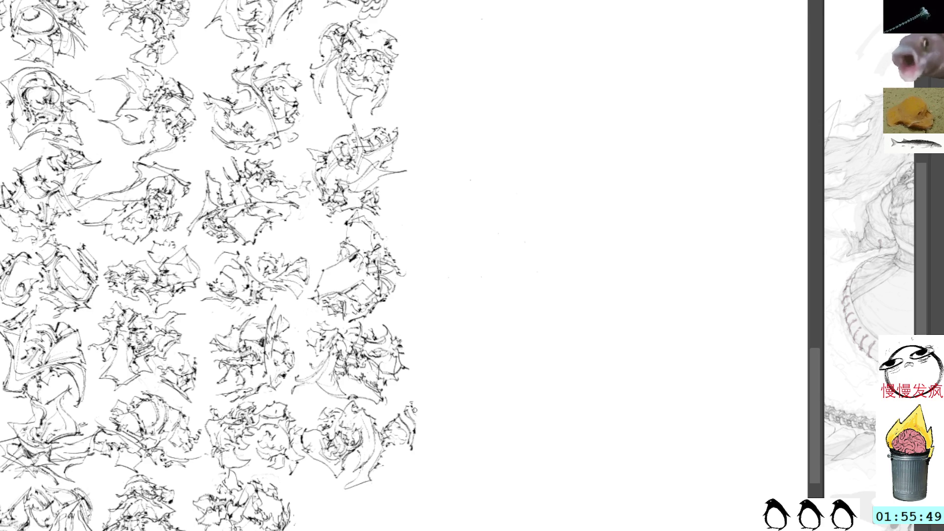
- Start a small scribble on the blank paper and add zigzag strokes beside it
scroll(451, 311, "right", 10)
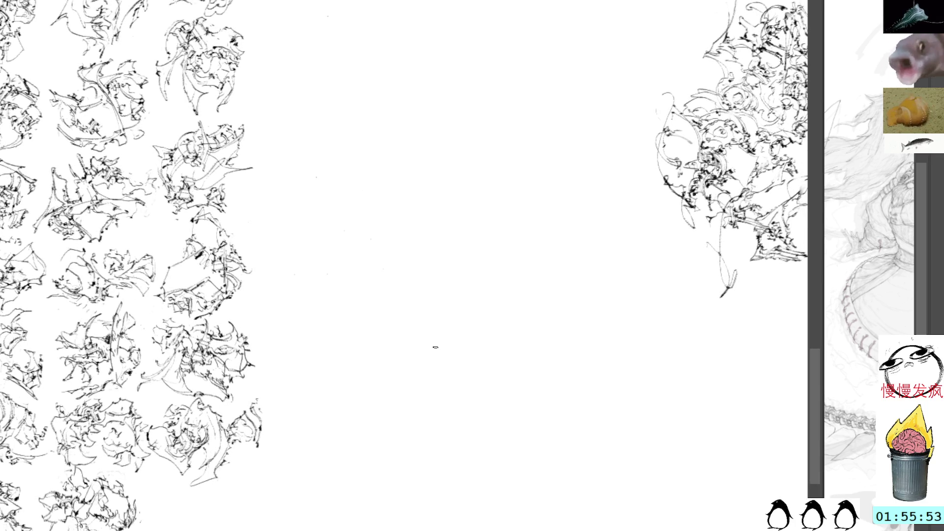
left_click_drag(383, 234, 406, 248)
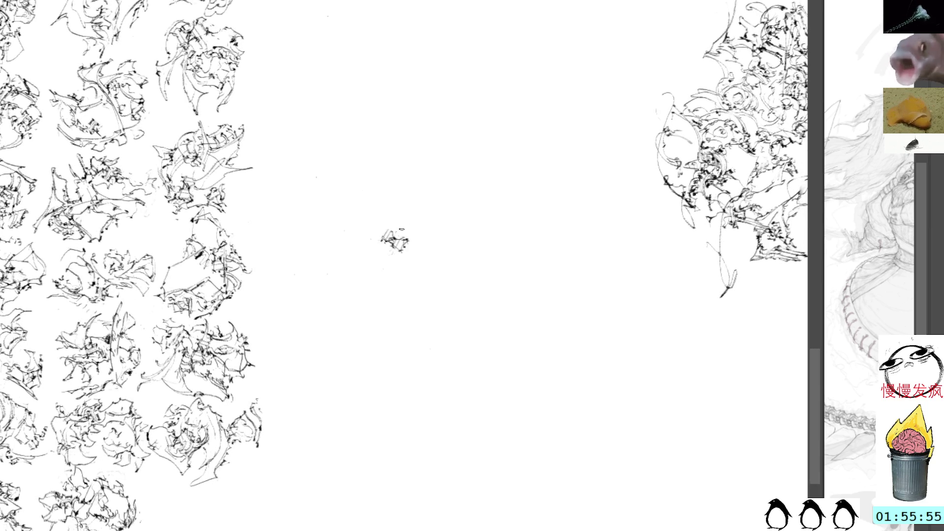
scroll(419, 246, "up", 3)
key("ctrl+t")
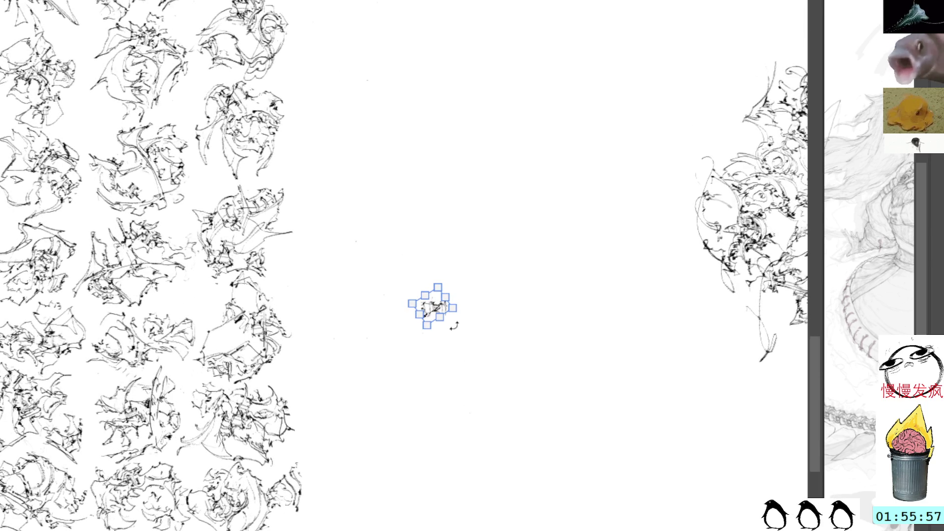
key("Return")
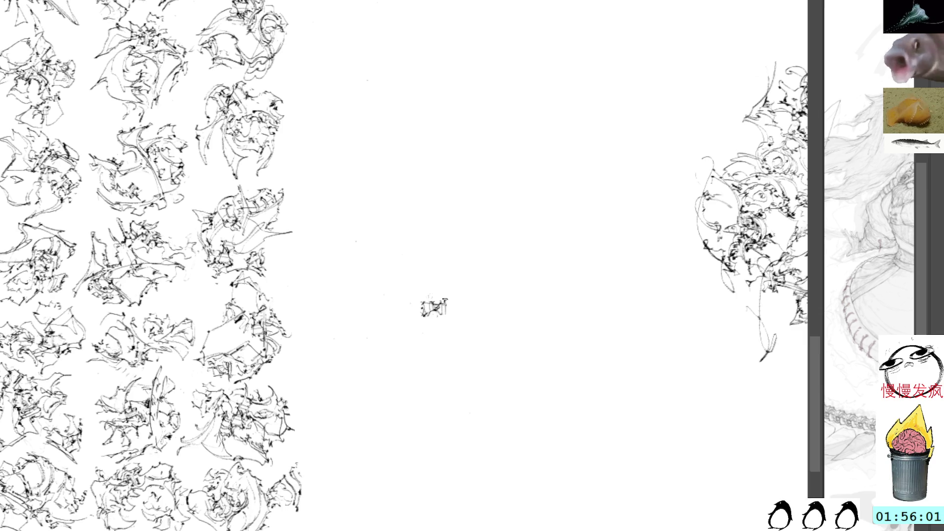
left_click_drag(412, 304, 468, 344)
mouse_move(445, 315)
left_mouse_down()
mouse_move(467, 330)
mouse_move(461, 299)
mouse_move(412, 357)
mouse_move(449, 353)
mouse_move(421, 339)
mouse_move(484, 359)
left_mouse_up()
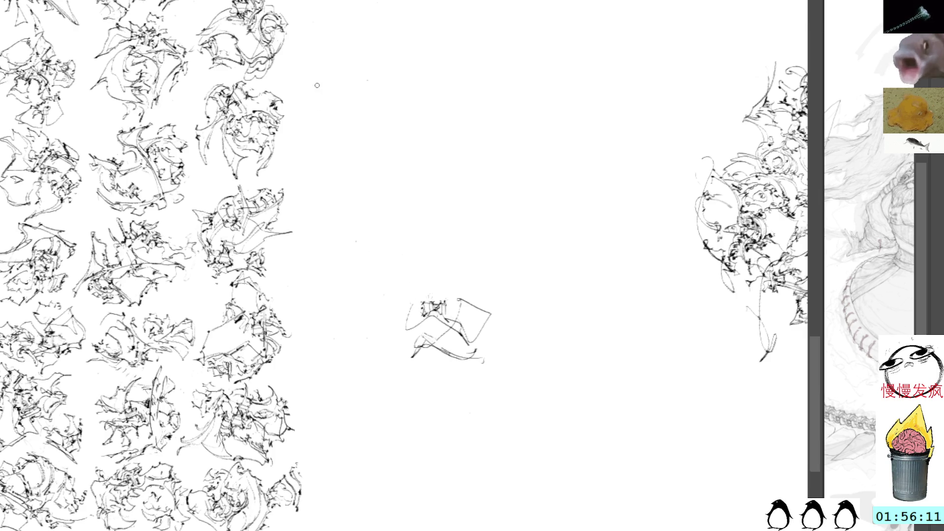
- Add short strokes inside the doodle and along its top left
mouse_move(431, 333)
left_mouse_down()
mouse_move(444, 346)
mouse_move(452, 330)
left_mouse_up()
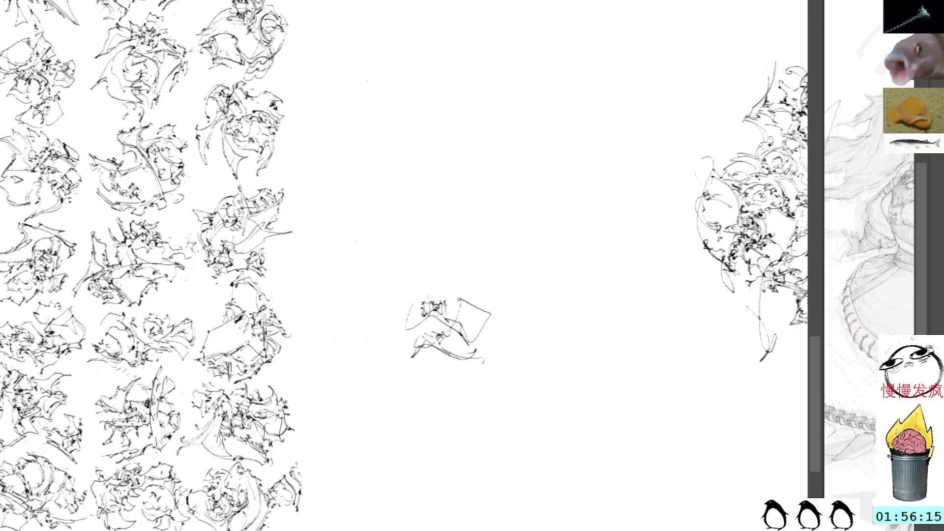
left_click_drag(432, 344, 455, 331)
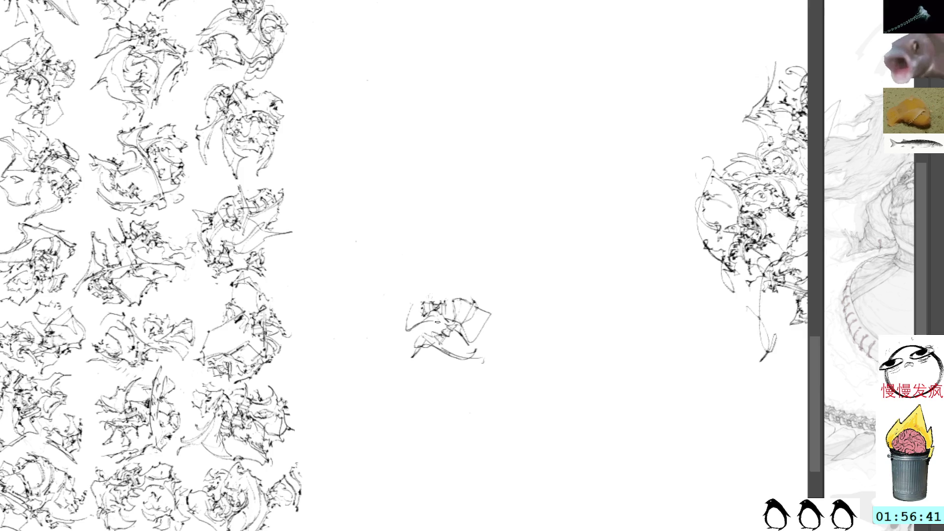
mouse_move(414, 298)
left_mouse_down()
mouse_move(405, 328)
mouse_move(409, 322)
left_mouse_up()
key("ctrl+z")
key("ctrl+z")
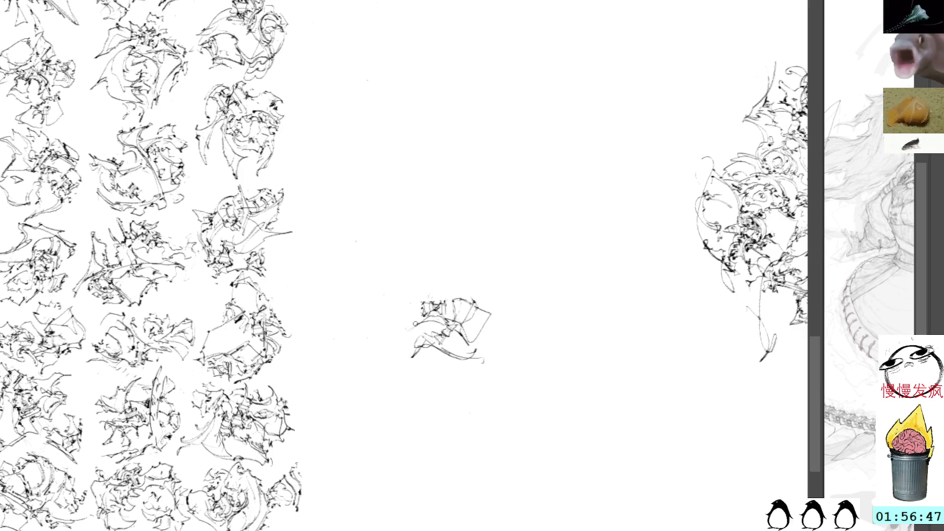
mouse_move(429, 297)
left_mouse_down()
mouse_move(448, 303)
mouse_move(453, 321)
left_mouse_up()
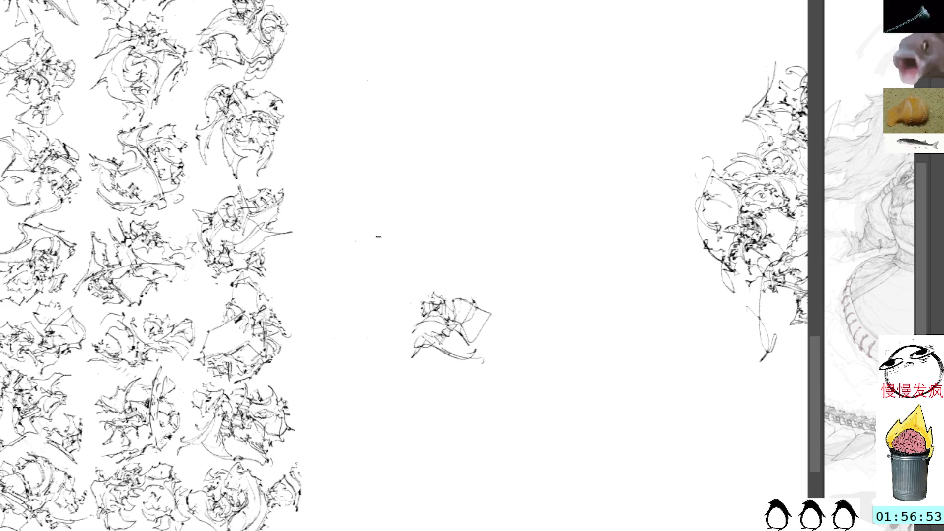